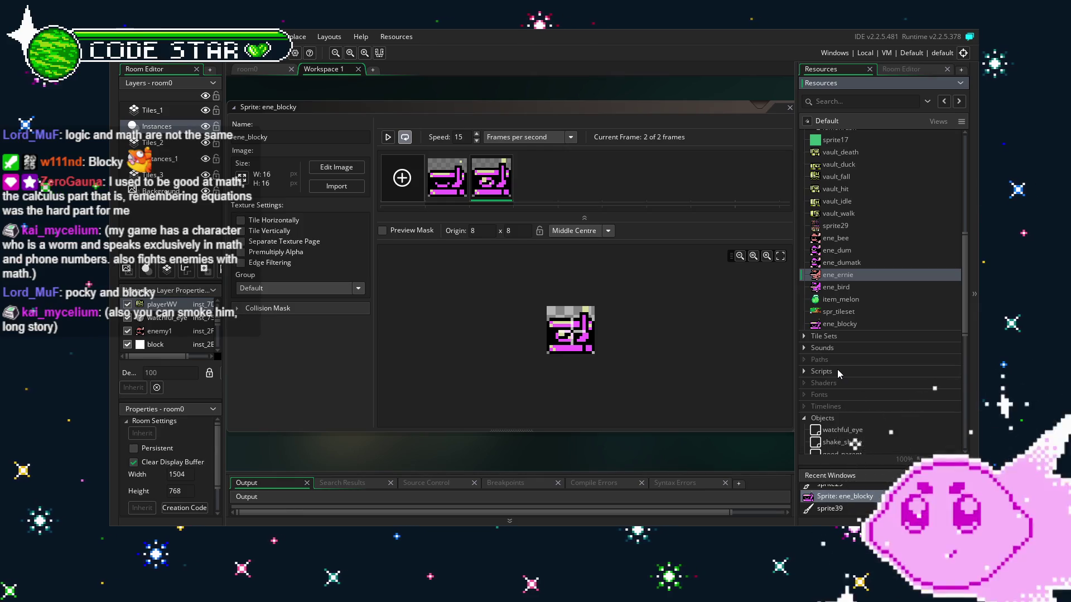
Step: Scroll through the Resources tree to look over the project's objects
{"action": "scroll", "coordinate": [892, 372], "scroll_direction": "down", "scroll_amount": 3}
{"action": "scroll", "coordinate": [892, 372], "scroll_direction": "up", "scroll_amount": 3}
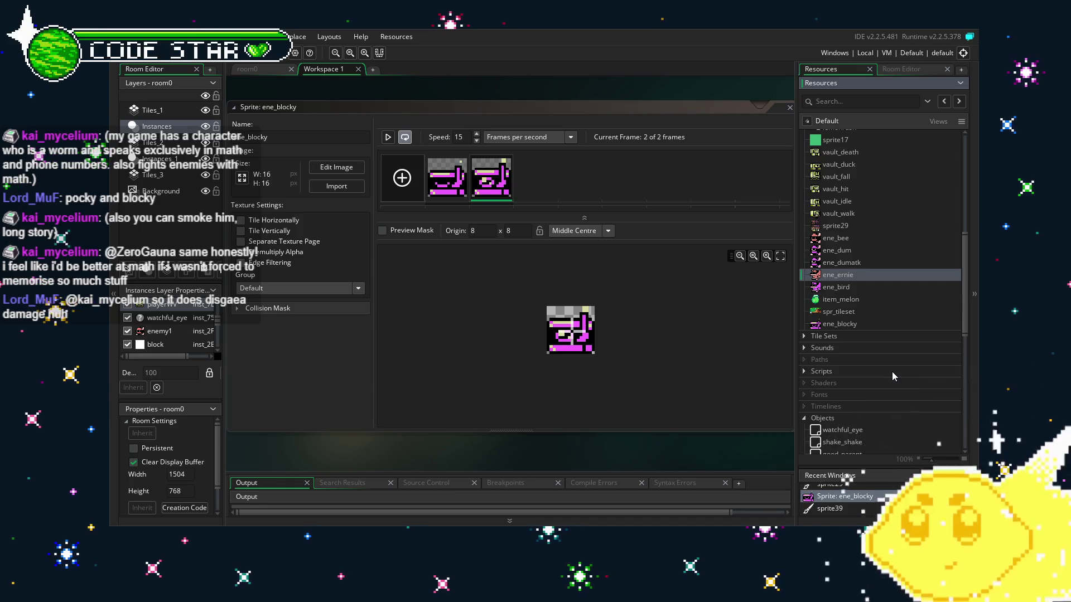
{"action": "scroll", "coordinate": [892, 372], "scroll_direction": "down", "scroll_amount": 5}
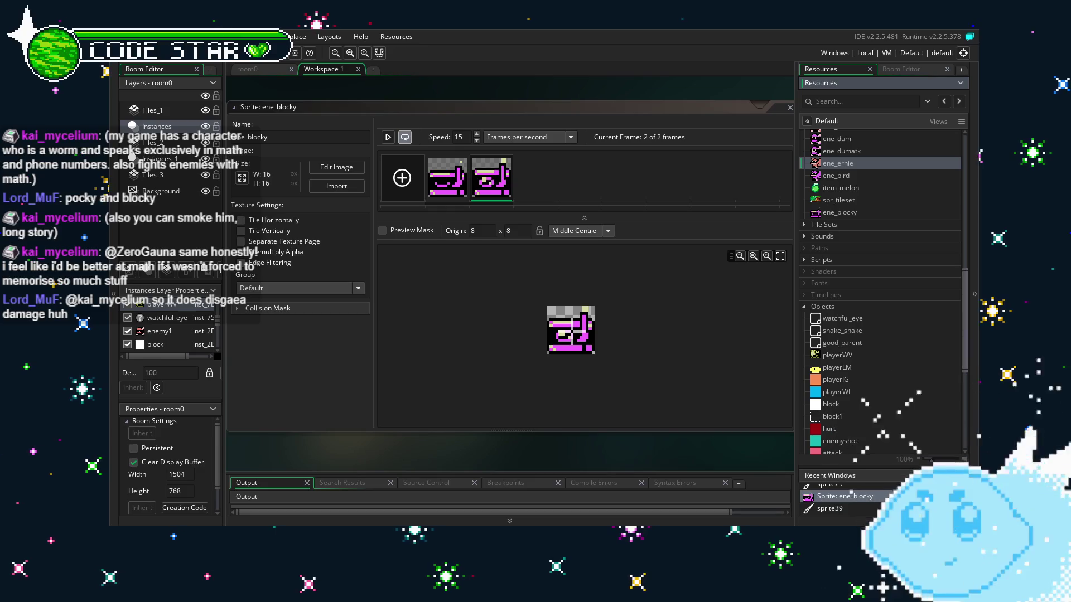
{"action": "scroll", "coordinate": [859, 330], "scroll_direction": "down", "scroll_amount": 5}
{"action": "scroll", "coordinate": [859, 333], "scroll_direction": "up", "scroll_amount": 1}
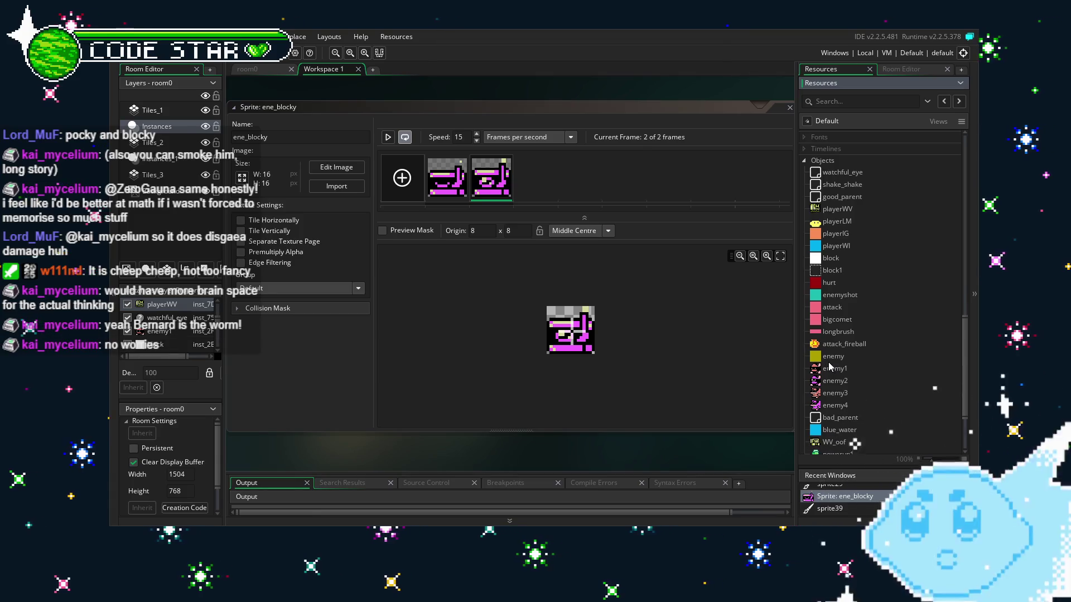
{"action": "scroll", "coordinate": [817, 369], "scroll_direction": "down", "scroll_amount": 3}
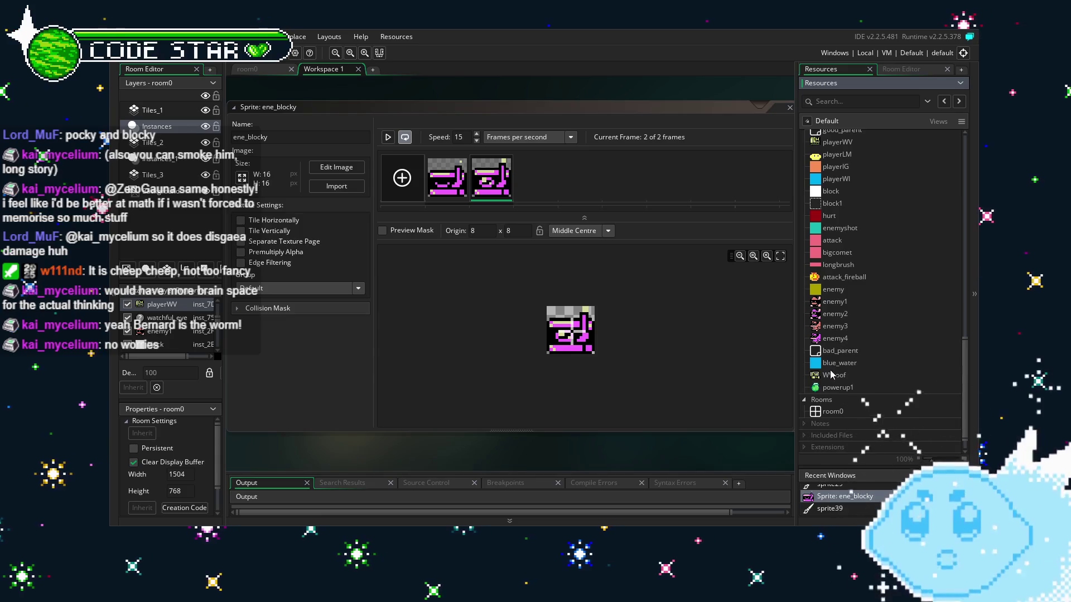
{"action": "scroll", "coordinate": [861, 359], "scroll_direction": "up", "scroll_amount": 2}
{"action": "scroll", "coordinate": [862, 357], "scroll_direction": "down", "scroll_amount": 3}
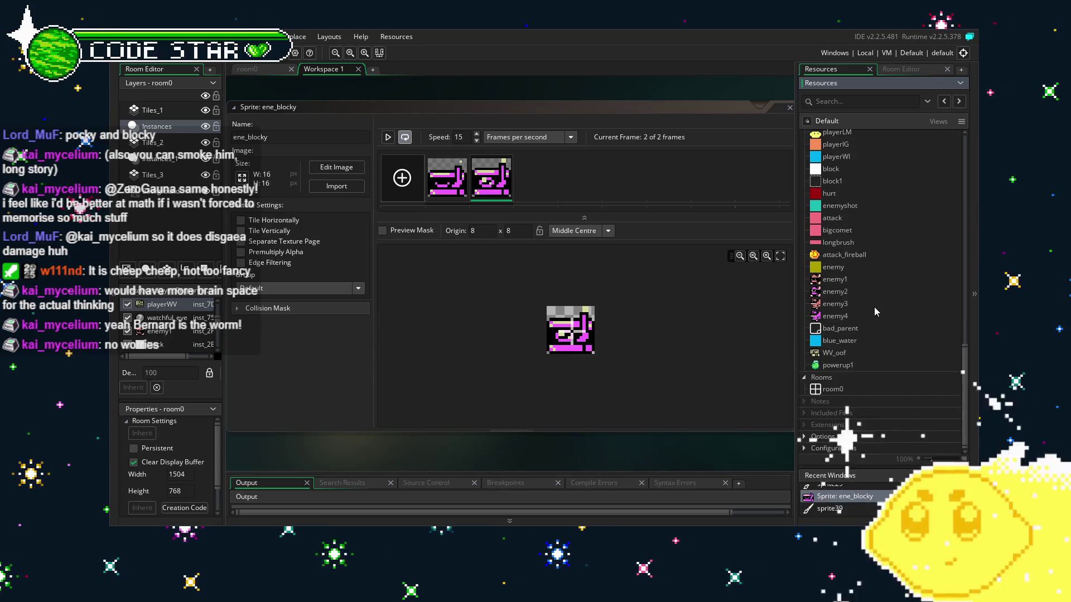
Step: Browse enemy4, enemy1 and the other enemy objects, ending with enemy4 selected
{"action": "left_click", "coordinate": [835, 317]}
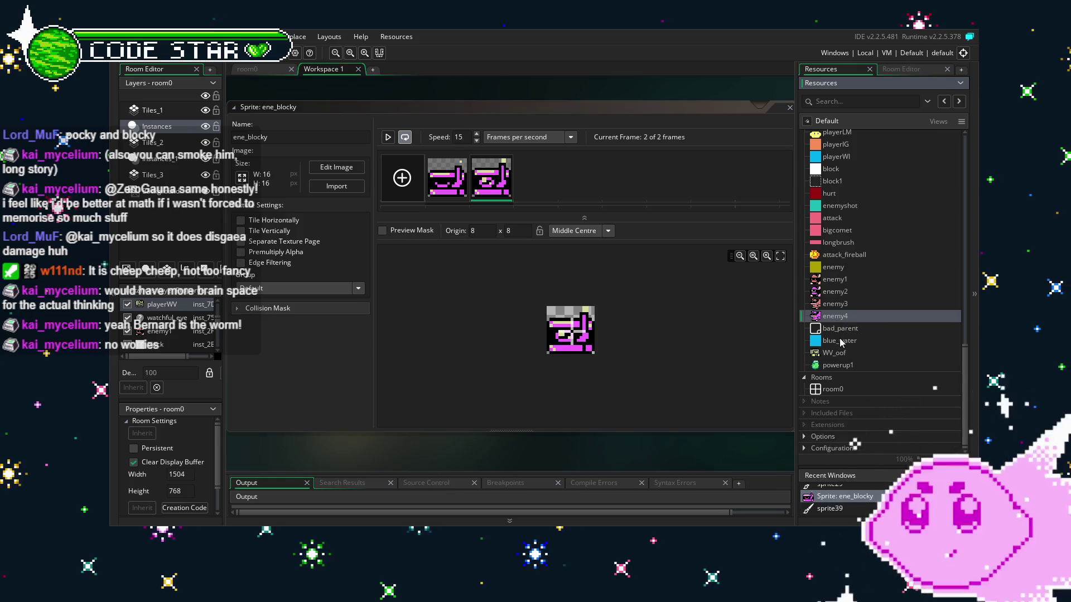
{"action": "left_click", "coordinate": [840, 342]}
{"action": "left_click", "coordinate": [836, 304]}
{"action": "left_click", "coordinate": [837, 280]}
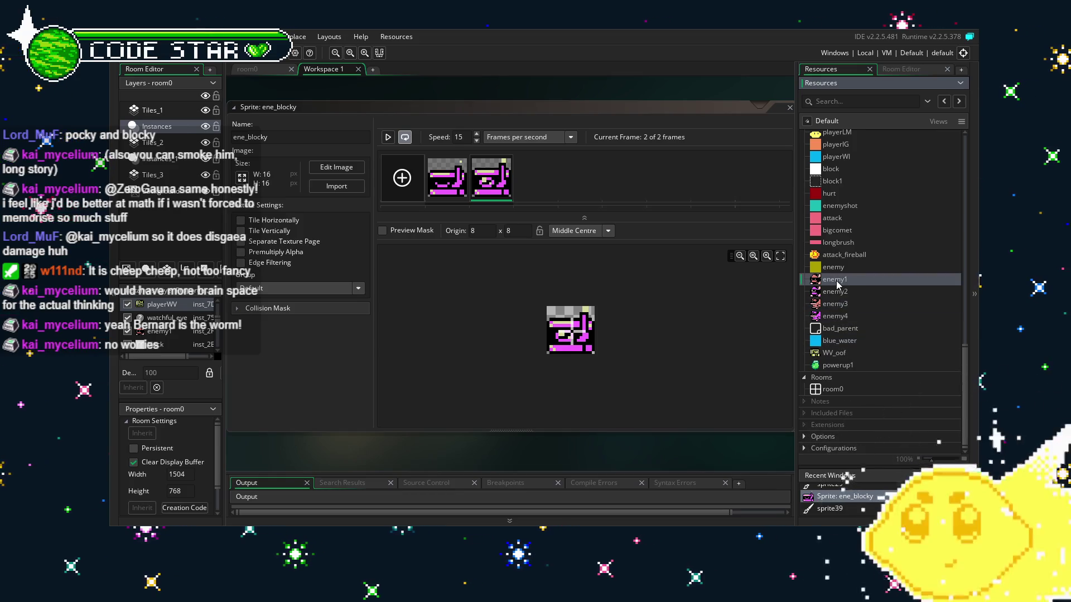
{"action": "left_click", "coordinate": [851, 316]}
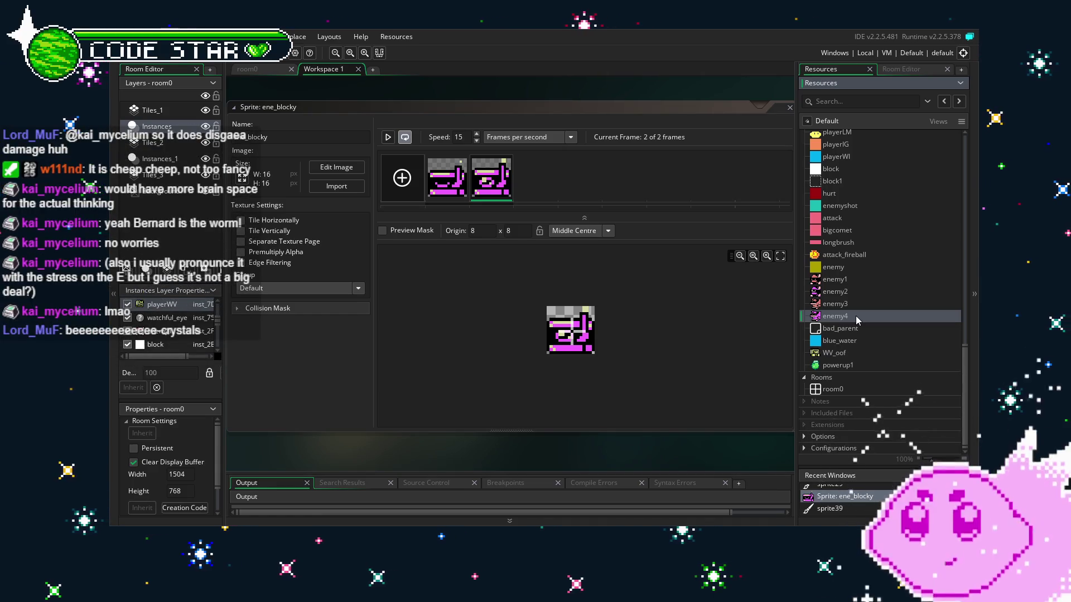
Step: Duplicate the enemy4 object and rename the copy enemy5
{"action": "right_click", "coordinate": [855, 316]}
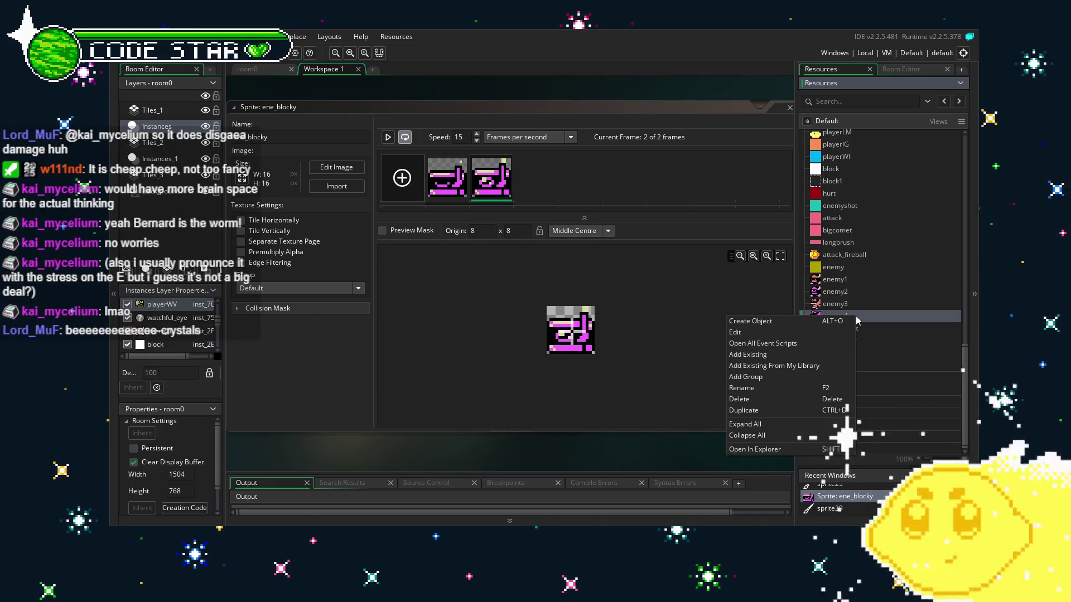
{"action": "left_click", "coordinate": [795, 412]}
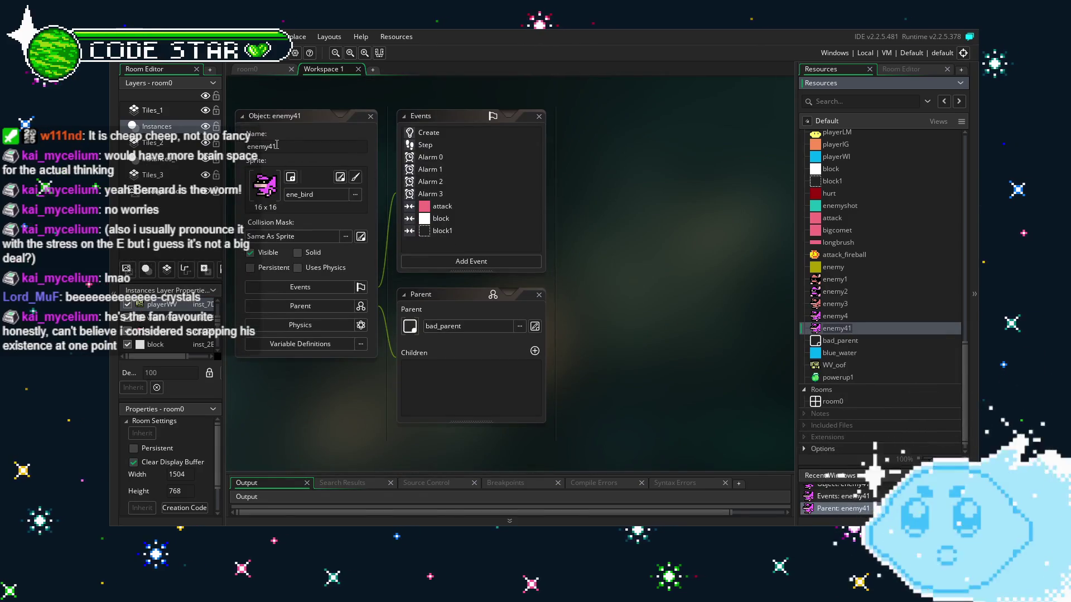
{"action": "left_click", "coordinate": [290, 149]}
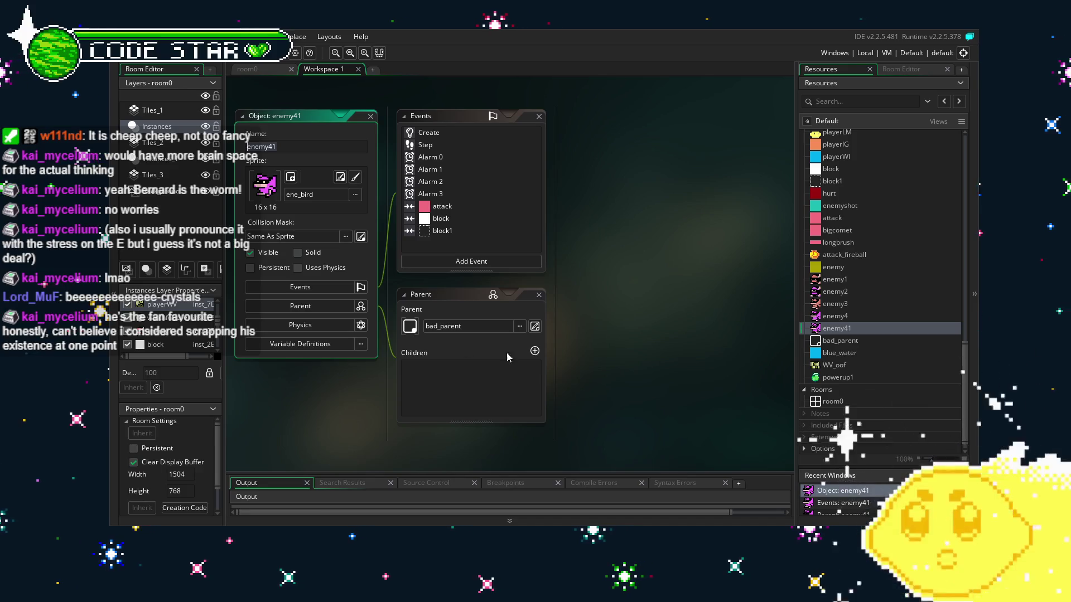
{"action": "key", "text": "BackSpace"}
{"action": "key", "text": "BackSpace"}
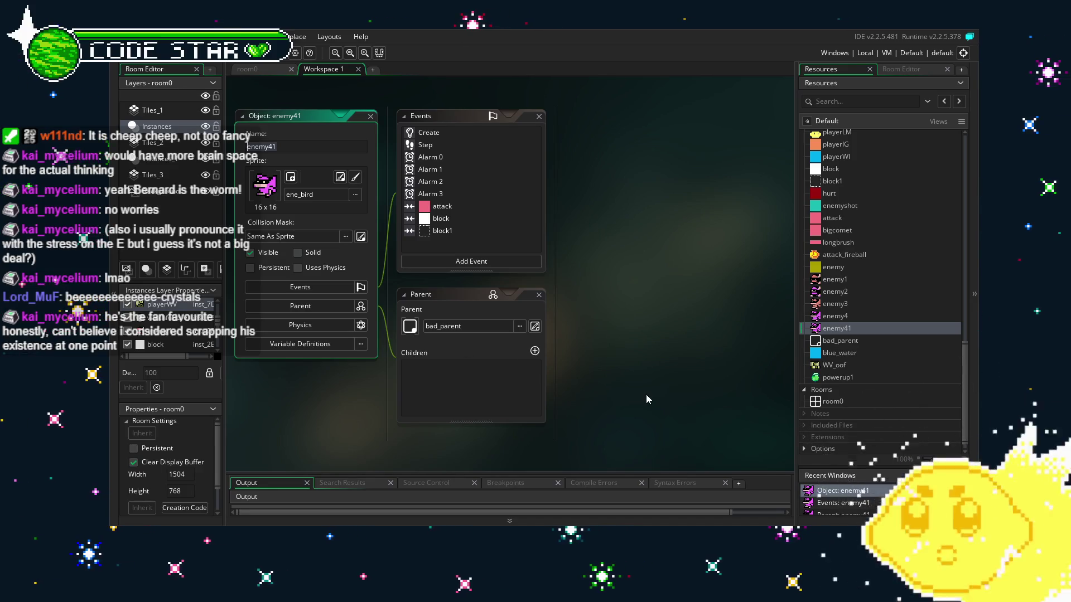
{"action": "type", "text": "6"}
{"action": "key", "text": "BackSpace"}
{"action": "type", "text": "5"}
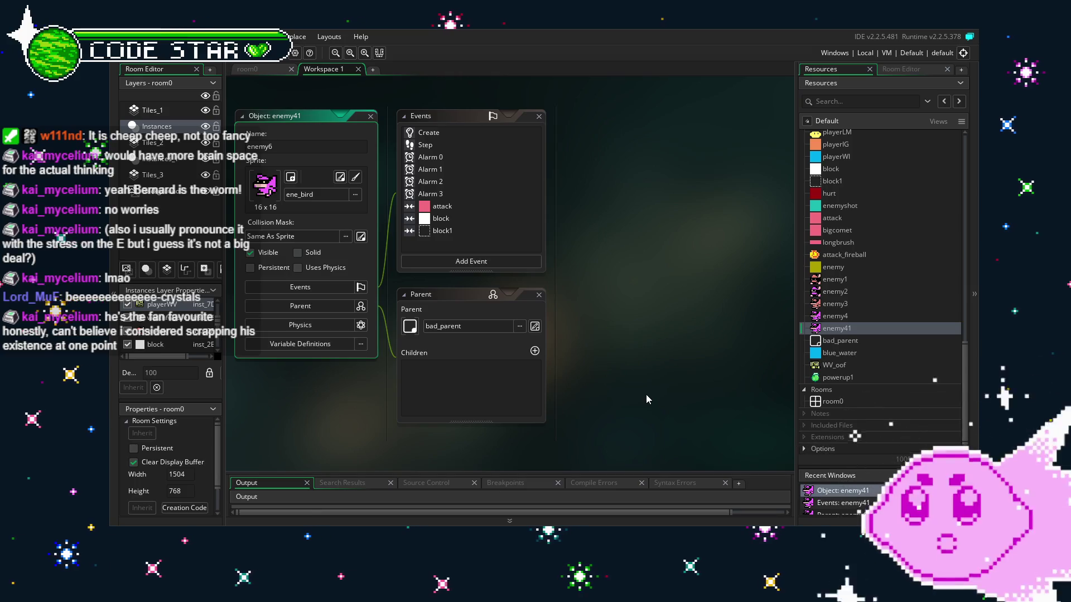
{"action": "key", "text": "Return"}
Step: Give enemy5 the ene_blocky sprite and check its Create event
{"action": "left_click", "coordinate": [311, 193]}
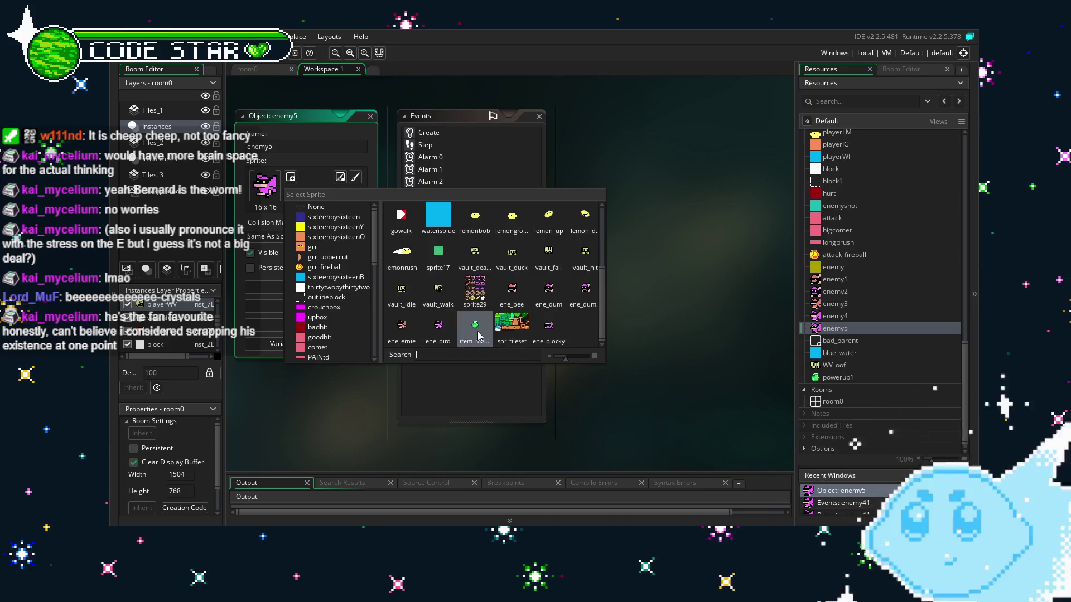
{"action": "left_click", "coordinate": [549, 327]}
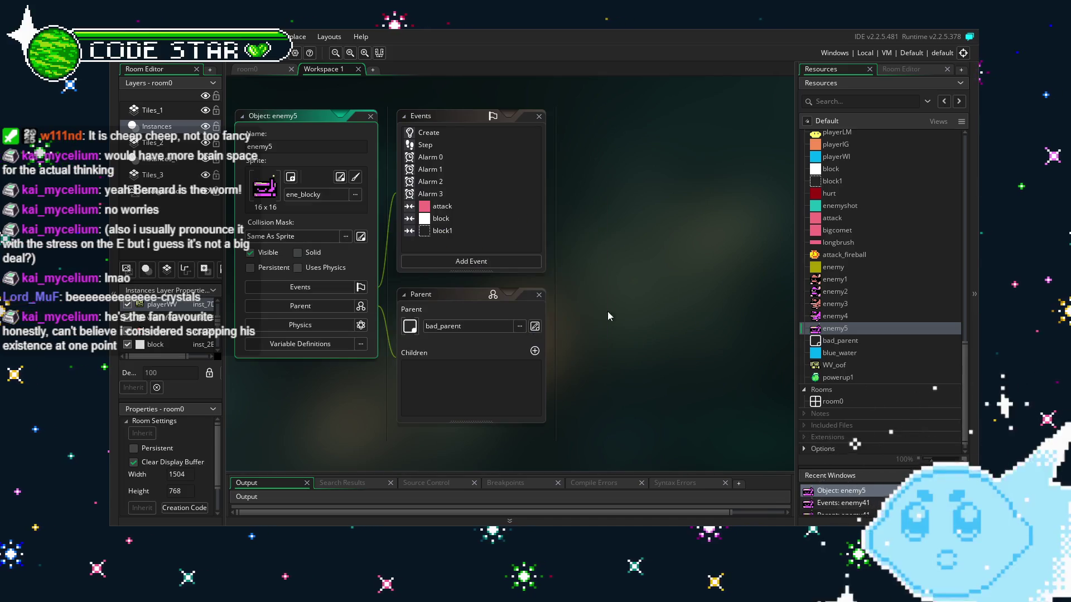
{"action": "left_click", "coordinate": [438, 132]}
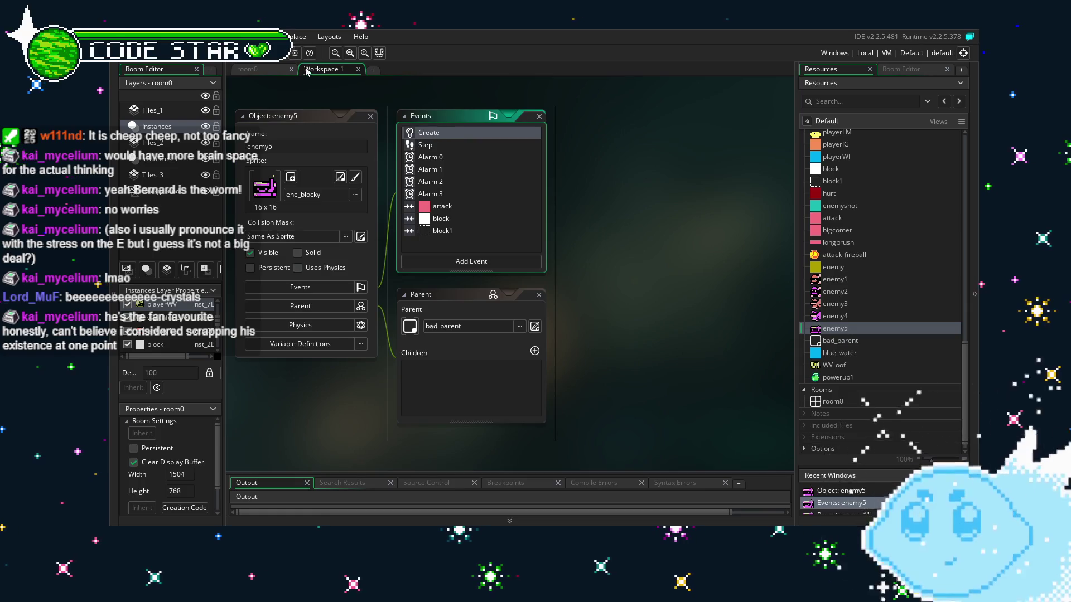
{"action": "left_click", "coordinate": [247, 68]}
Step: Drag enemy5 from the Resources tree into room0 above the water
{"action": "scroll", "coordinate": [311, 244], "scroll_direction": "up", "scroll_amount": 3}
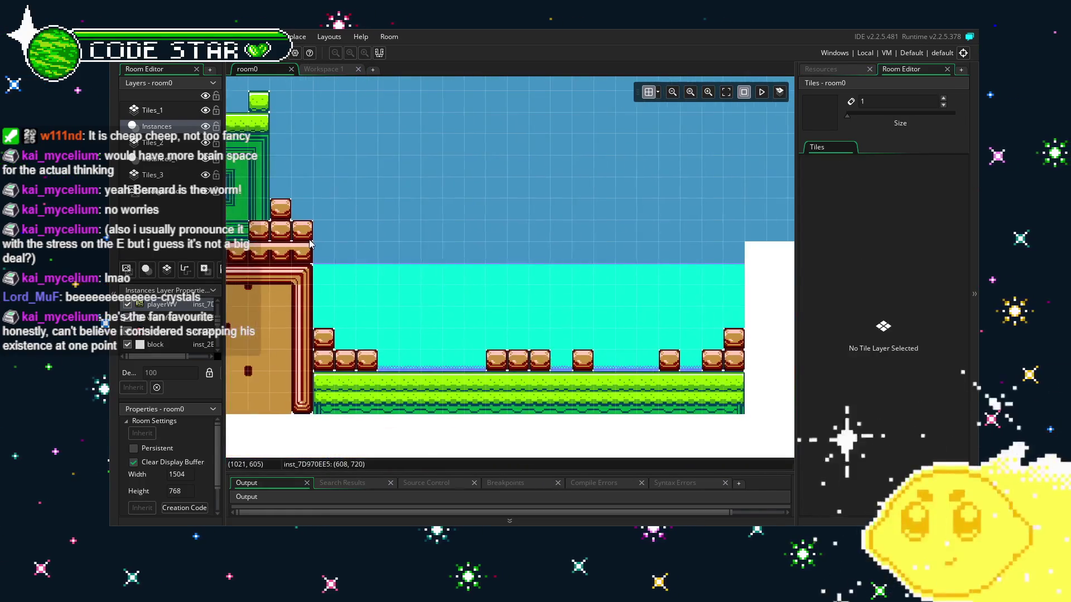
{"action": "left_click", "coordinate": [835, 70]}
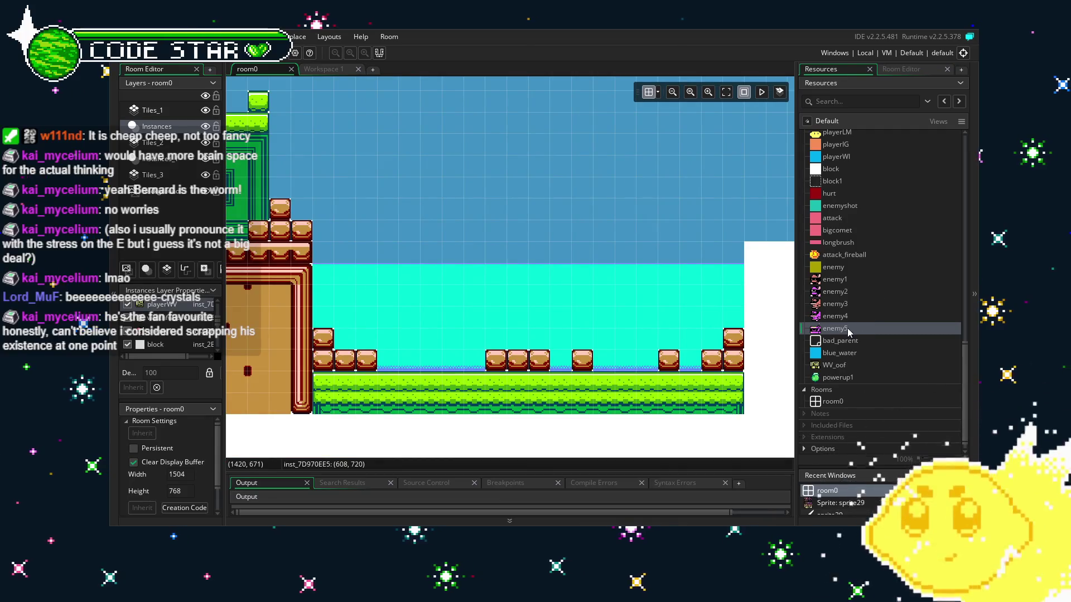
{"action": "mouse_move", "coordinate": [848, 328]}
{"action": "left_mouse_down"}
{"action": "mouse_move", "coordinate": [608, 306]}
{"action": "mouse_move", "coordinate": [700, 327]}
{"action": "mouse_move", "coordinate": [679, 330]}
{"action": "left_mouse_up"}
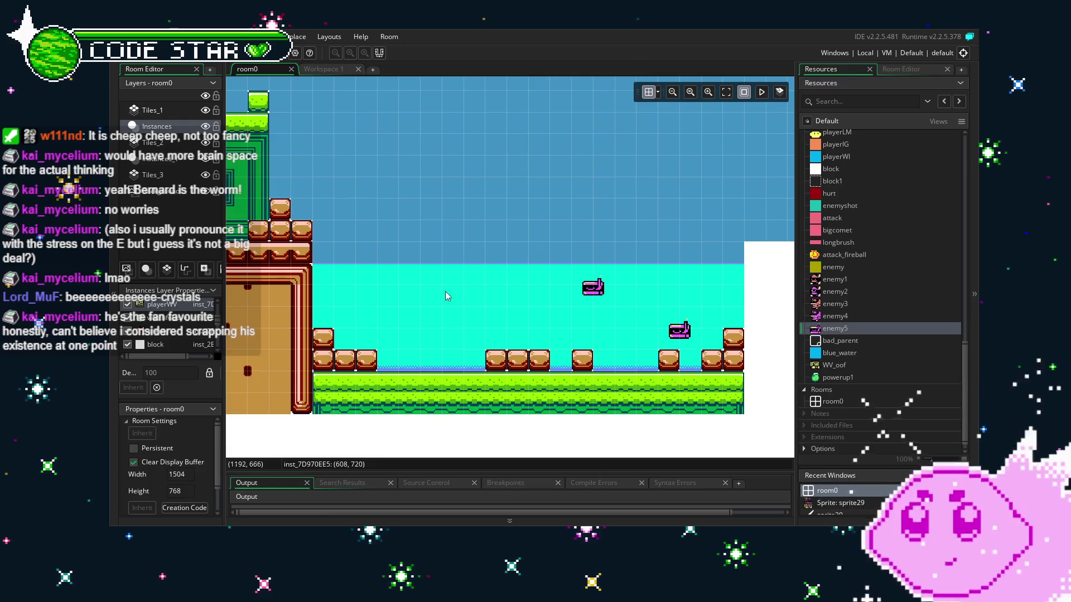
{"action": "scroll", "coordinate": [447, 296], "scroll_direction": "left", "scroll_amount": 2}
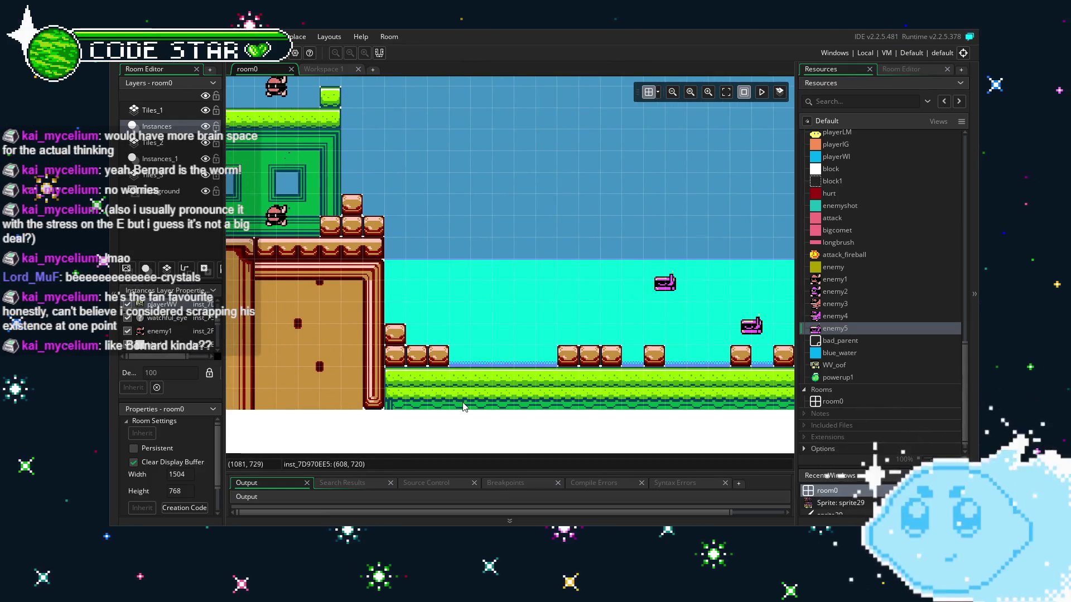
{"action": "scroll", "coordinate": [406, 393], "scroll_direction": "right", "scroll_amount": 2}
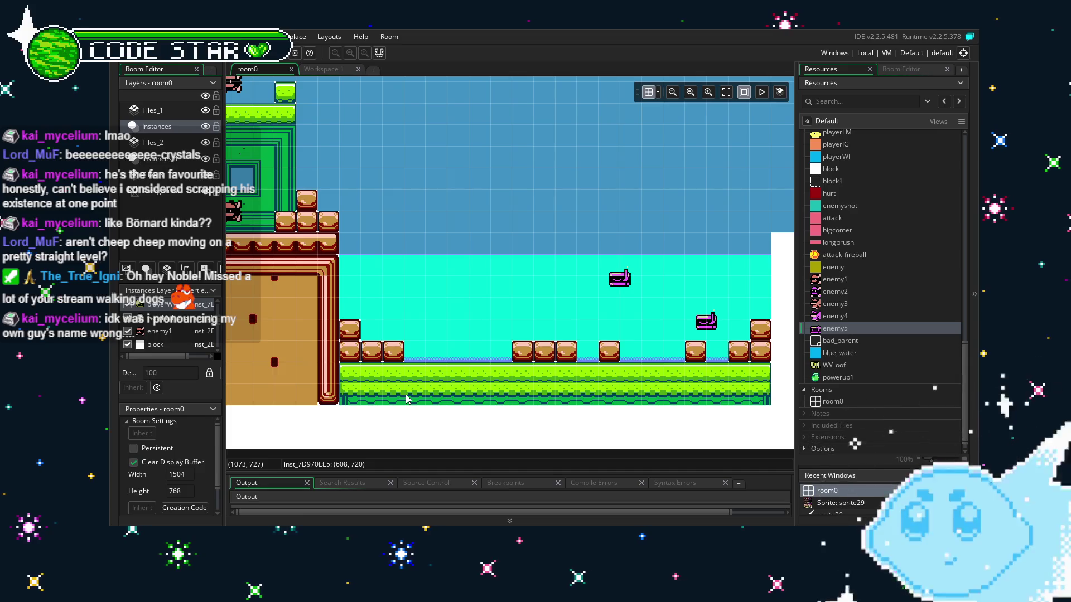
{"action": "mouse_move", "coordinate": [431, 330]}
{"action": "left_mouse_down"}
{"action": "mouse_move", "coordinate": [333, 313]}
{"action": "mouse_move", "coordinate": [544, 294]}
{"action": "mouse_move", "coordinate": [331, 289]}
{"action": "left_mouse_up"}
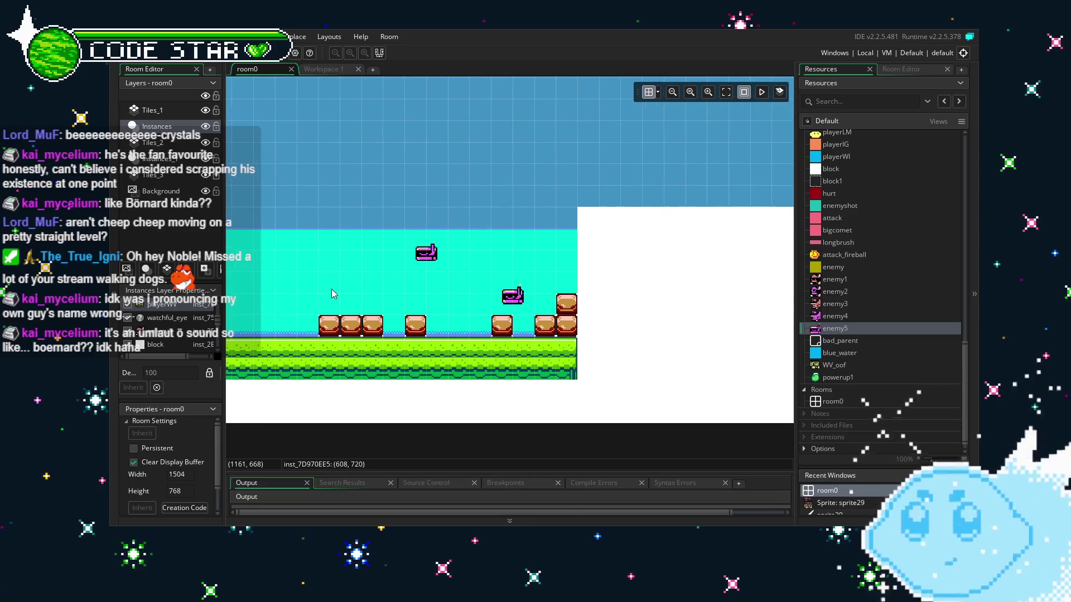
{"action": "mouse_move", "coordinate": [357, 329]}
{"action": "left_mouse_down"}
{"action": "mouse_move", "coordinate": [402, 295]}
{"action": "mouse_move", "coordinate": [451, 300]}
{"action": "left_mouse_up"}
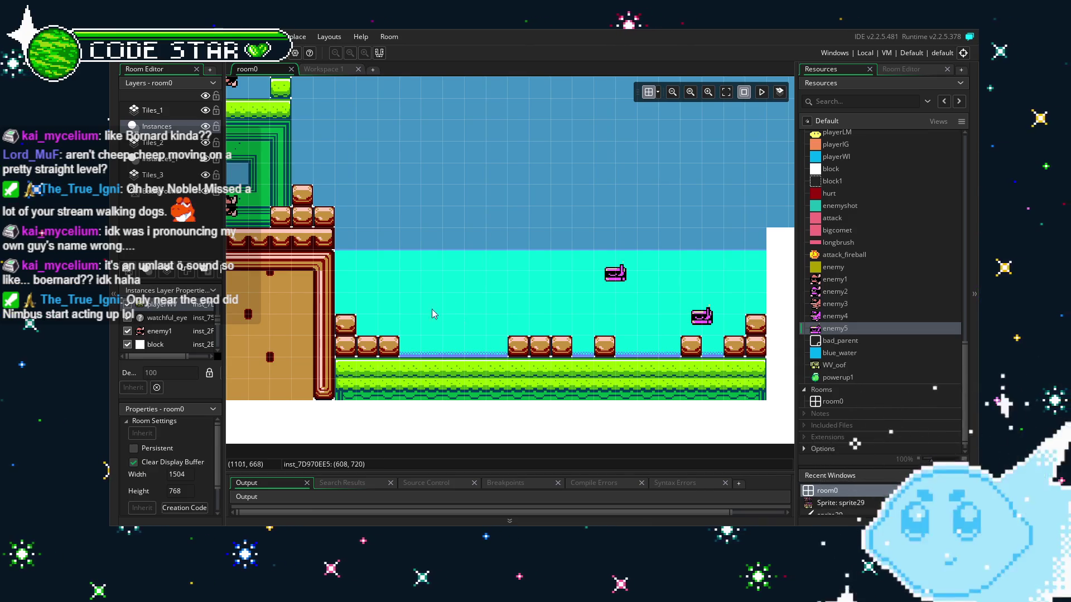
{"action": "left_click_drag", "start_coordinate": [432, 309], "coordinate": [608, 300]}
{"action": "mouse_move", "coordinate": [355, 322]}
{"action": "left_mouse_down"}
{"action": "mouse_move", "coordinate": [508, 323]}
{"action": "mouse_move", "coordinate": [676, 284]}
{"action": "mouse_move", "coordinate": [490, 287]}
{"action": "left_mouse_up"}
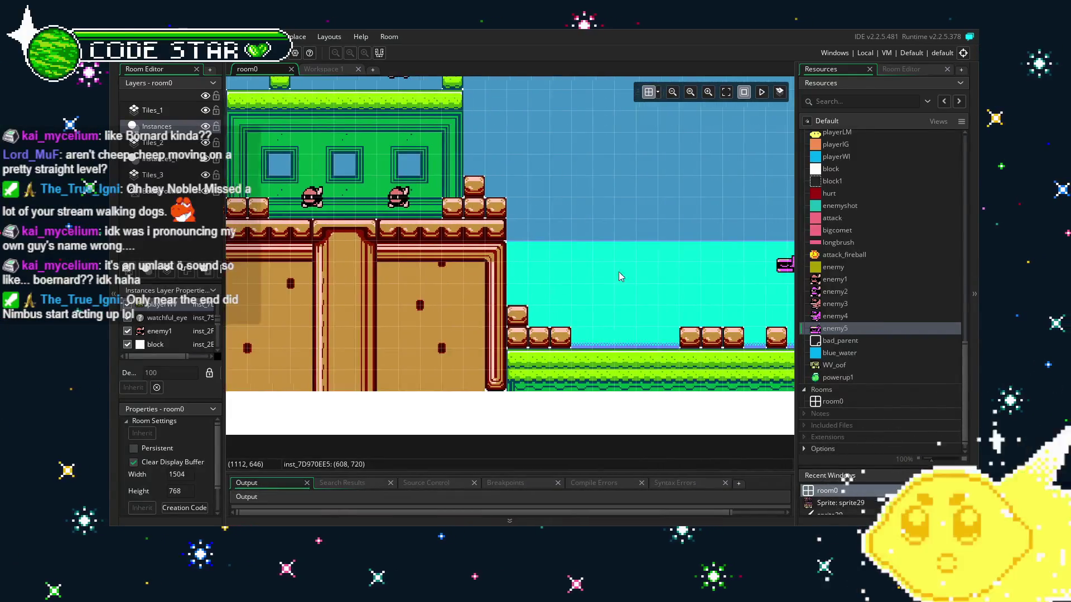
{"action": "mouse_move", "coordinate": [618, 272]}
{"action": "left_mouse_down"}
{"action": "mouse_move", "coordinate": [444, 286]}
{"action": "mouse_move", "coordinate": [450, 292]}
{"action": "left_mouse_up"}
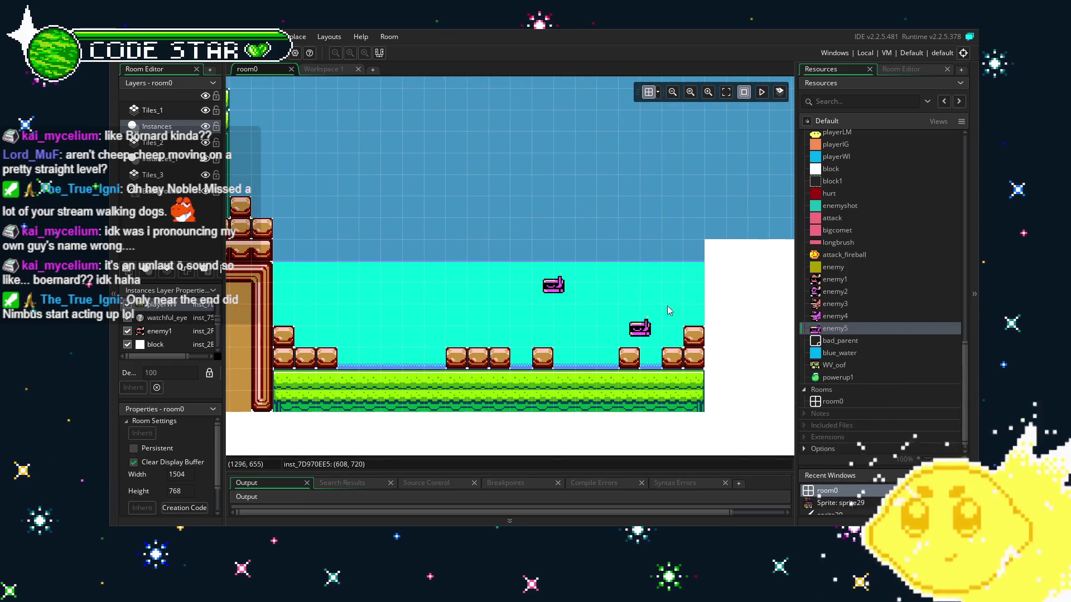
{"action": "left_click_drag", "start_coordinate": [691, 306], "coordinate": [631, 307]}
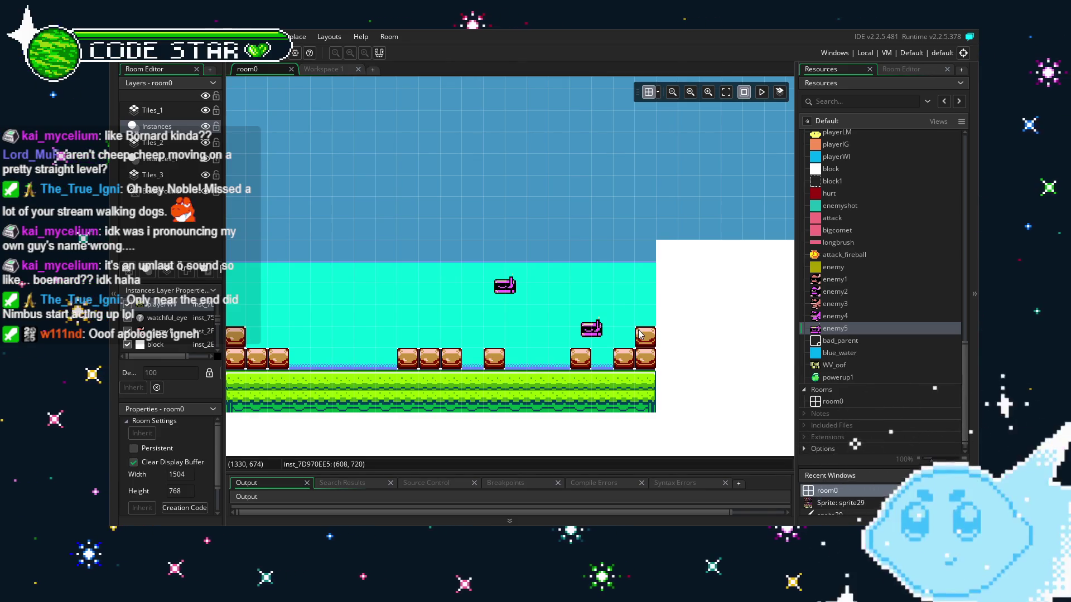
{"action": "left_click_drag", "start_coordinate": [640, 333], "coordinate": [623, 335]}
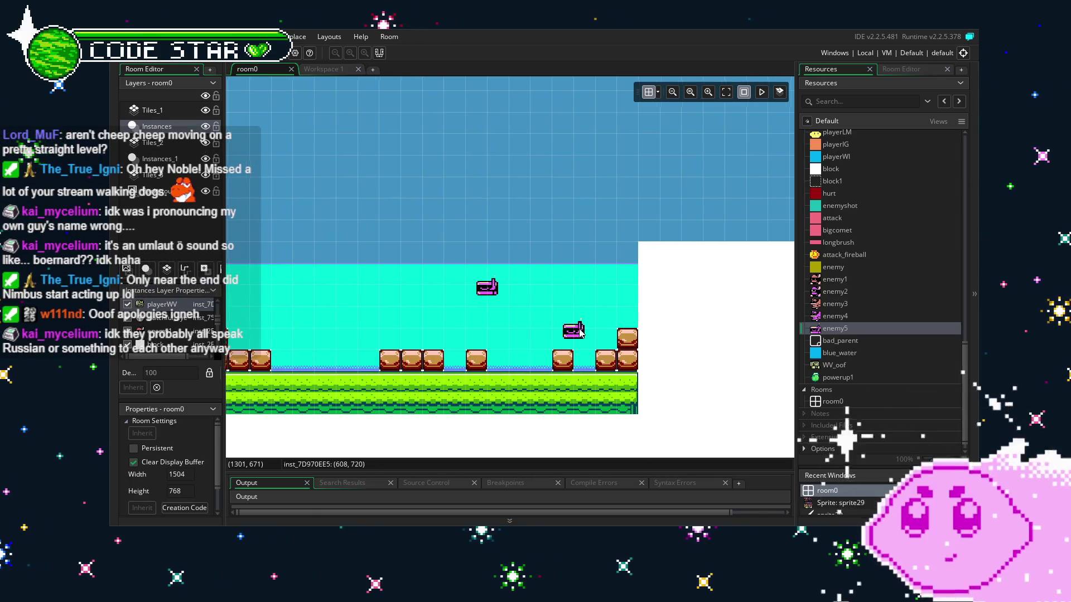
{"action": "left_click_drag", "start_coordinate": [586, 333], "coordinate": [566, 333]}
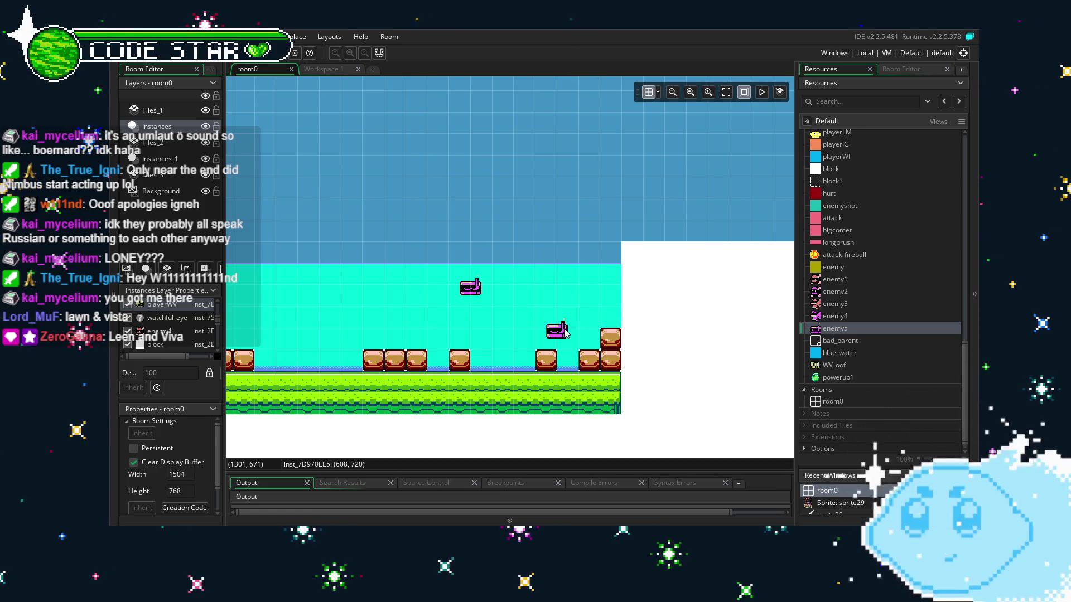
{"action": "scroll", "coordinate": [520, 284], "scroll_direction": "left", "scroll_amount": 5}
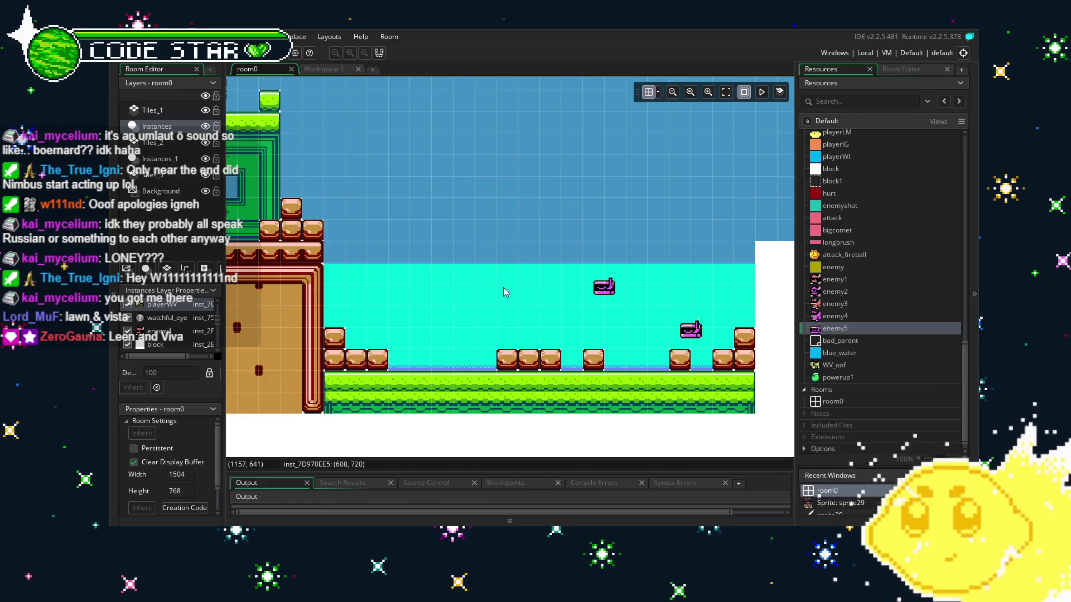
{"action": "mouse_move", "coordinate": [503, 287]}
{"action": "left_mouse_down"}
{"action": "mouse_move", "coordinate": [406, 288]}
{"action": "mouse_move", "coordinate": [438, 288]}
{"action": "left_mouse_up"}
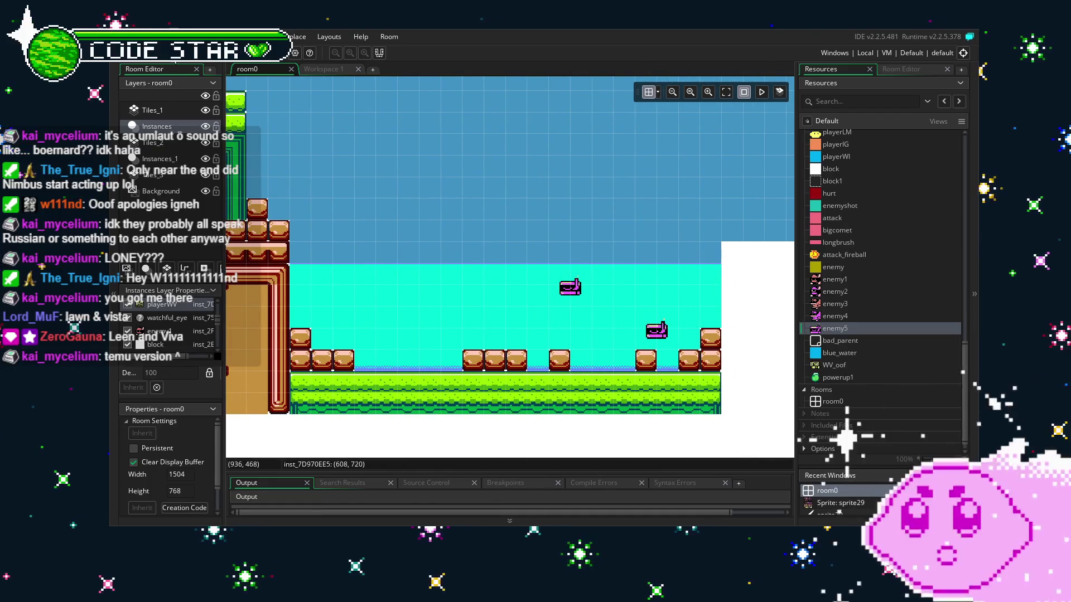
{"action": "left_click_drag", "start_coordinate": [413, 348], "coordinate": [443, 351]}
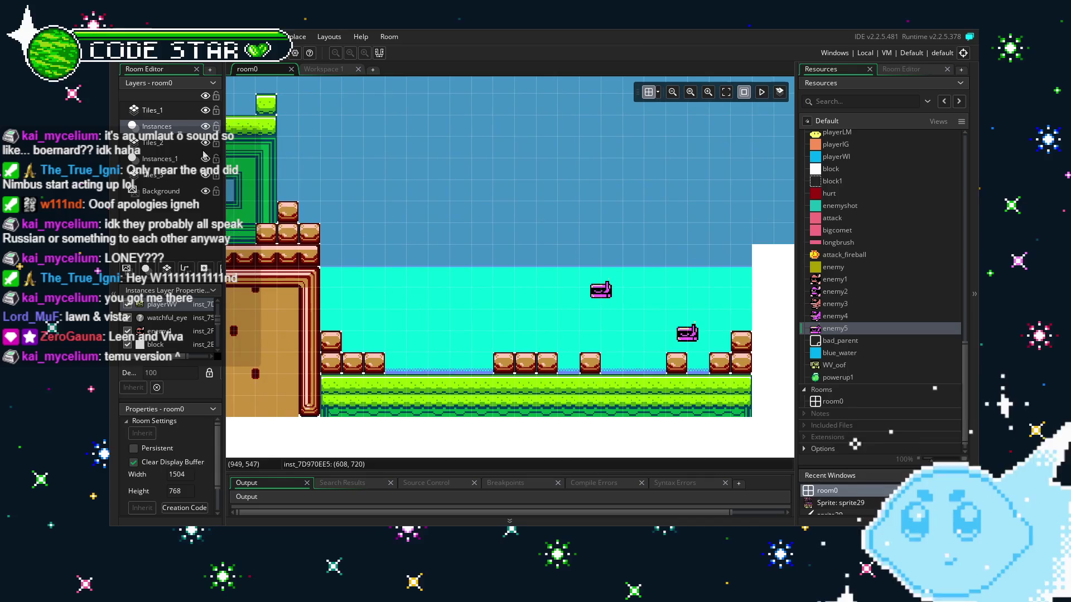
{"action": "key", "text": "F5"}
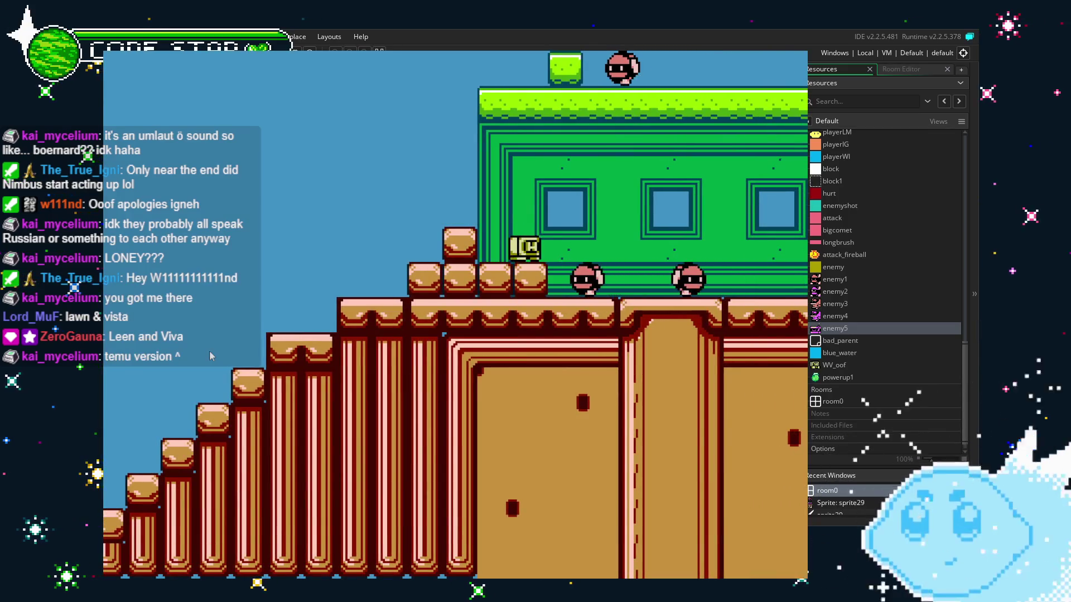
{"action": "key", "text": "Right"}
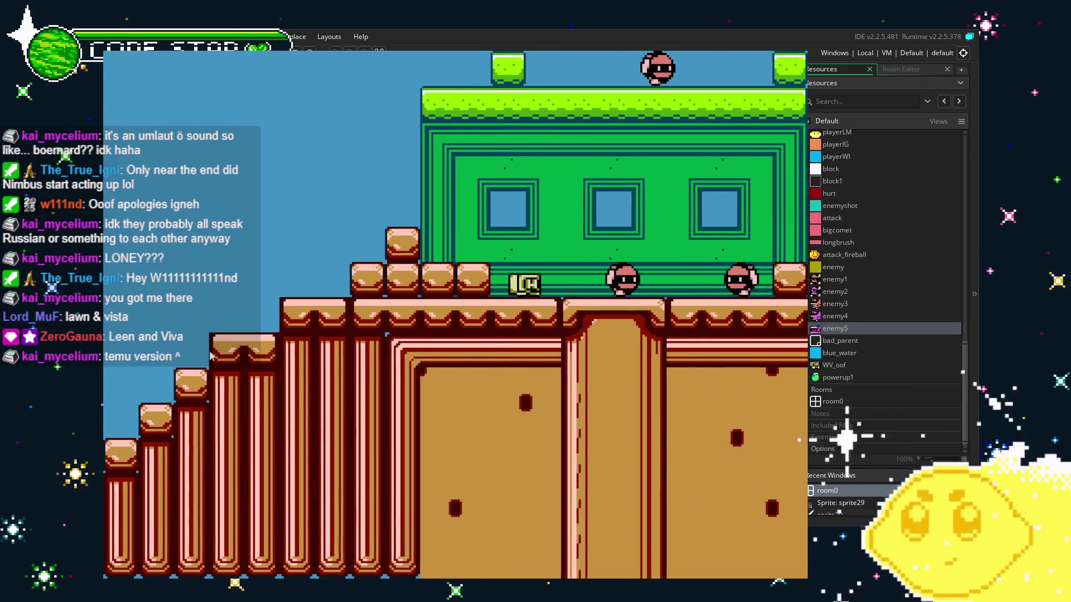
{"action": "key", "text": "Right"}
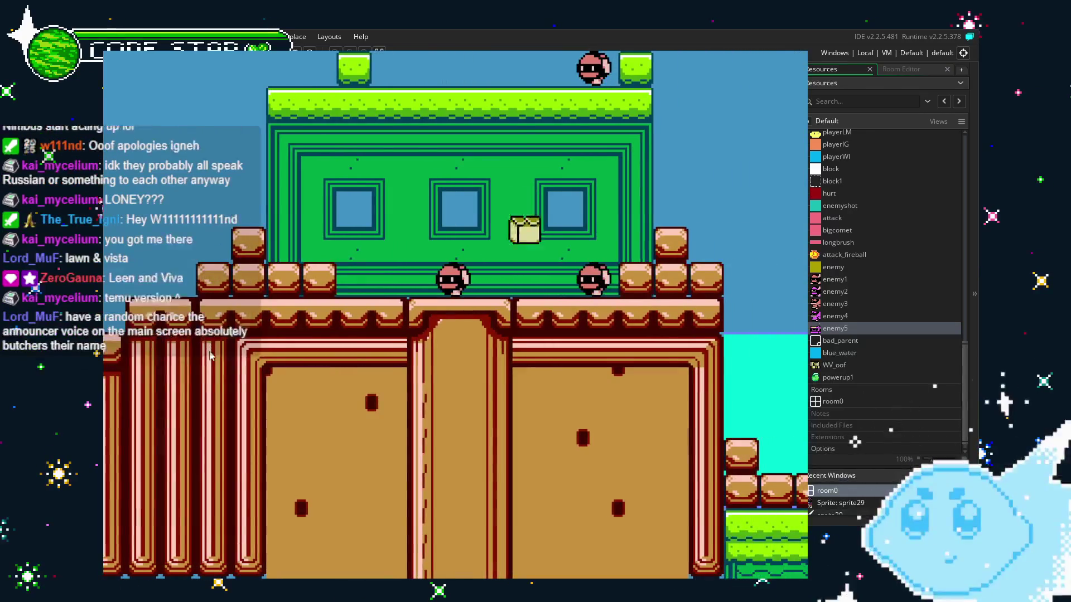
{"action": "key", "text": "Left"}
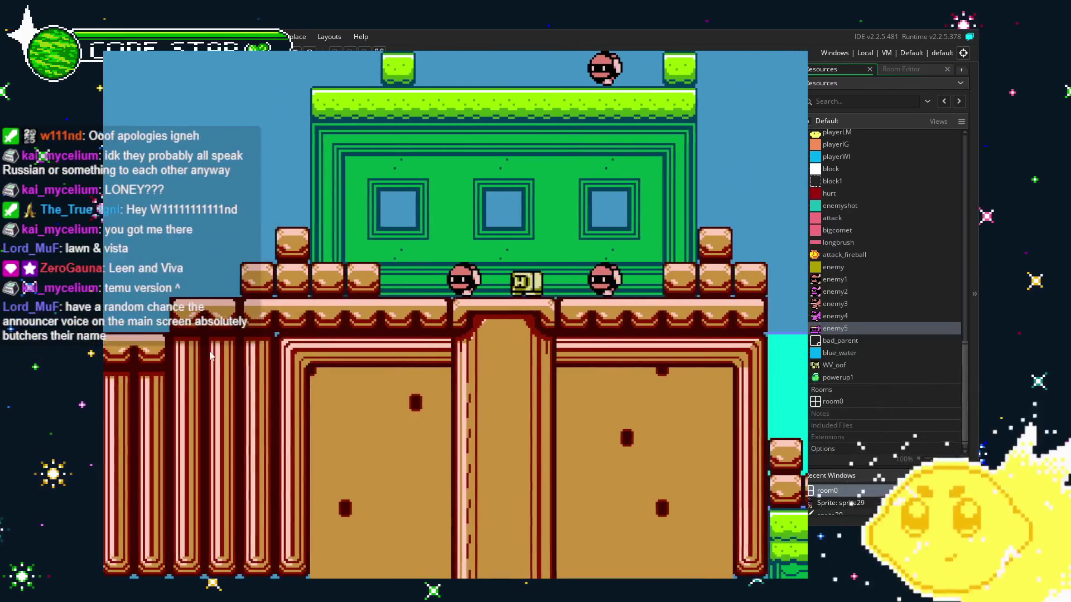
{"action": "key", "text": "Right"}
{"action": "key", "text": "space"}
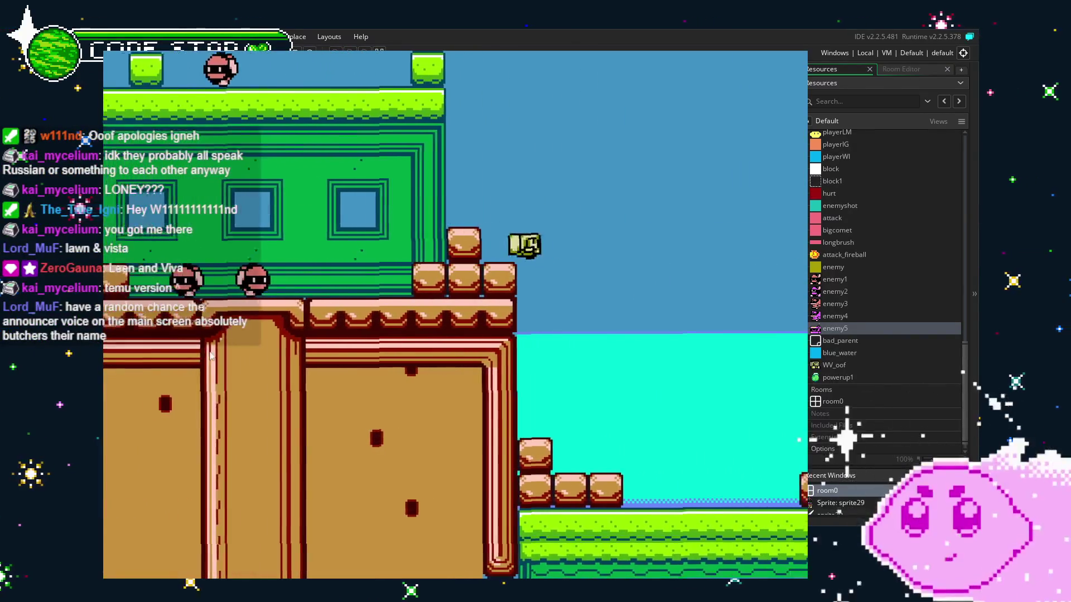
{"action": "key", "text": "Right"}
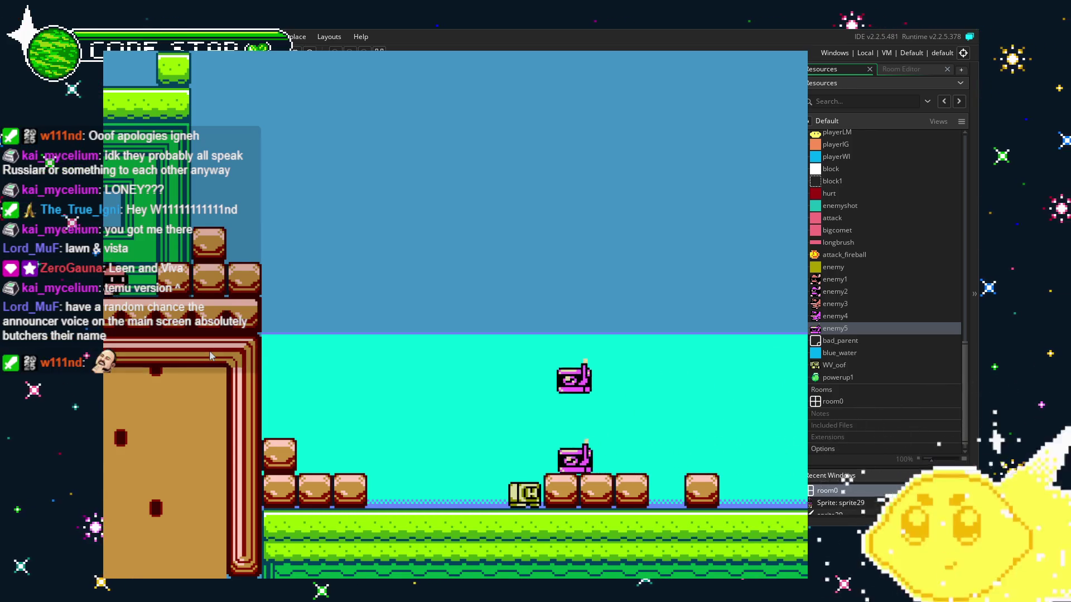
{"action": "key", "text": "Left"}
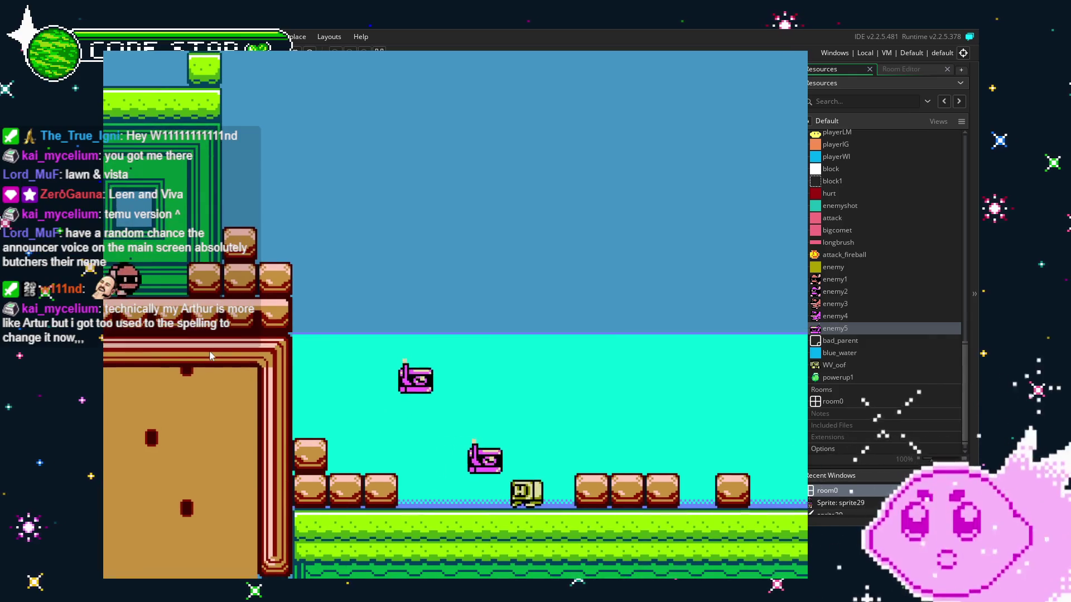
{"action": "key", "text": "Left"}
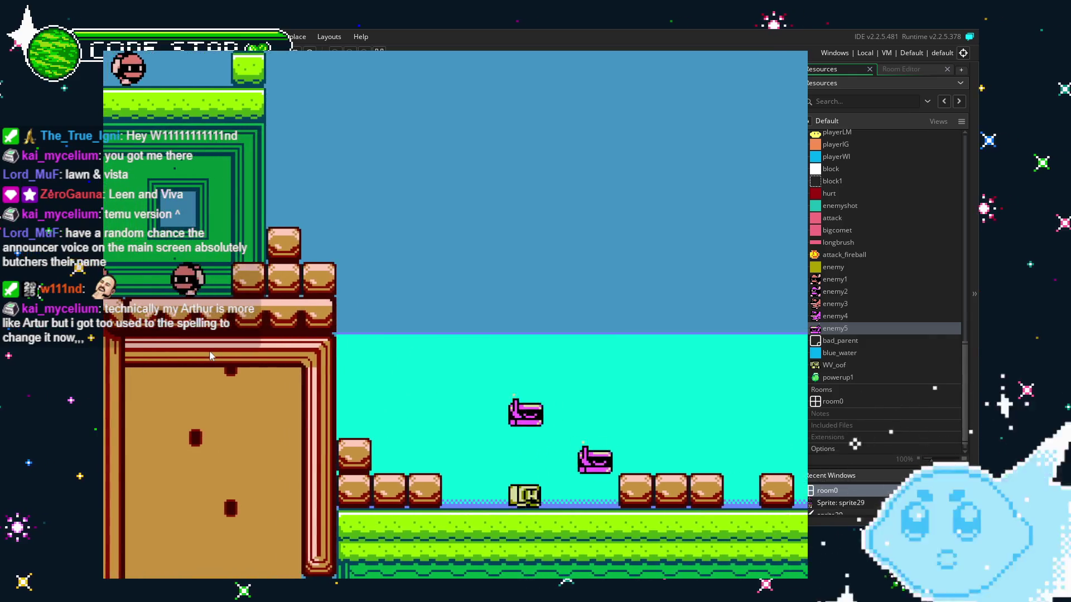
{"action": "key", "text": "Right"}
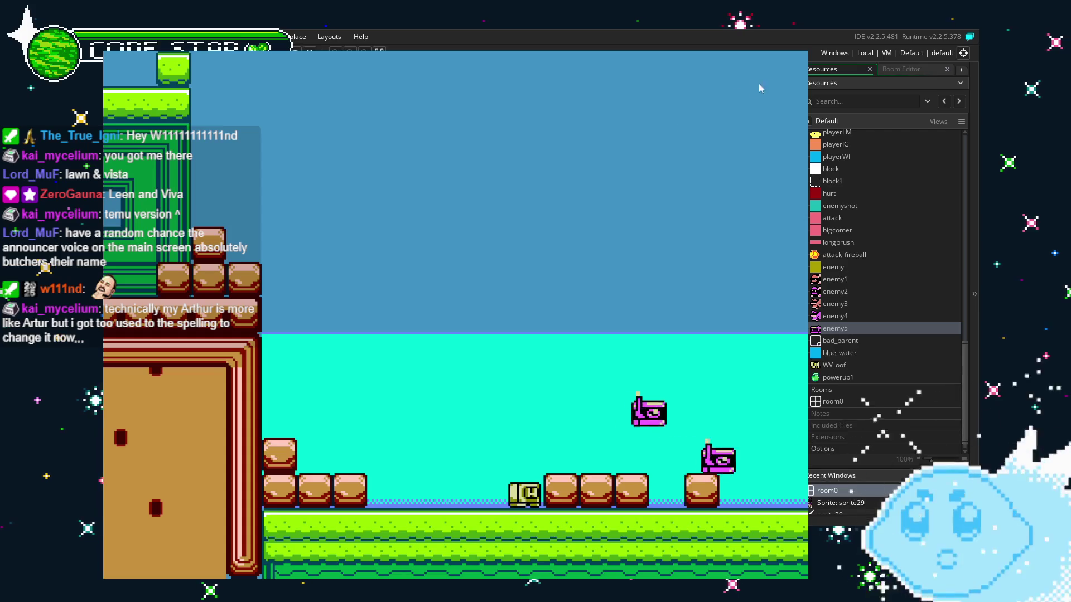
{"action": "key", "text": "Escape"}
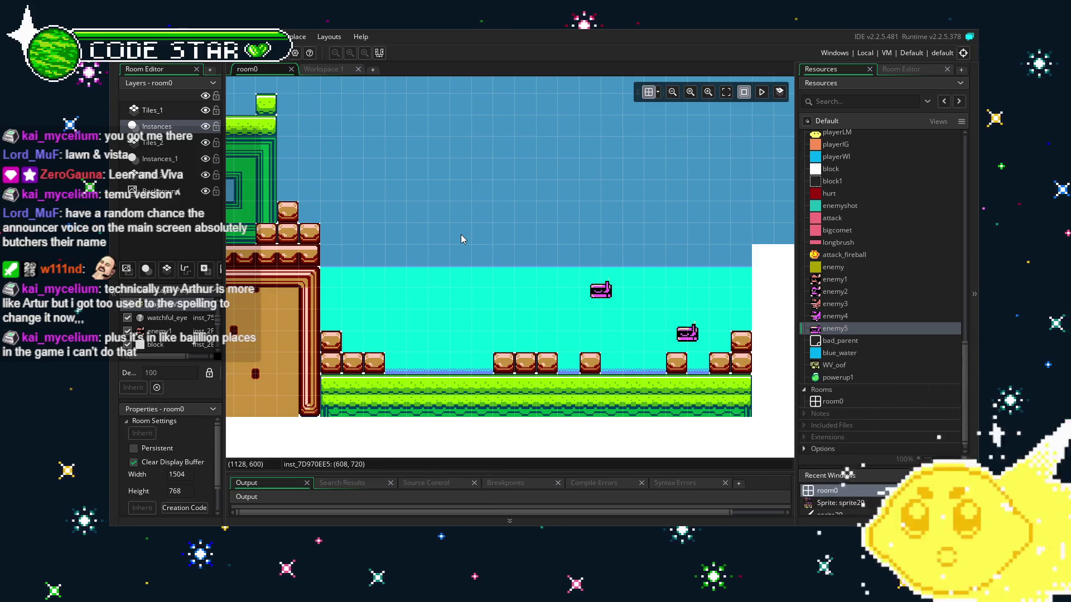
Step: Reframe the room0 view on the level and scroll the Resources tree up toward the sprites
{"action": "left_click_drag", "start_coordinate": [497, 284], "coordinate": [482, 284]}
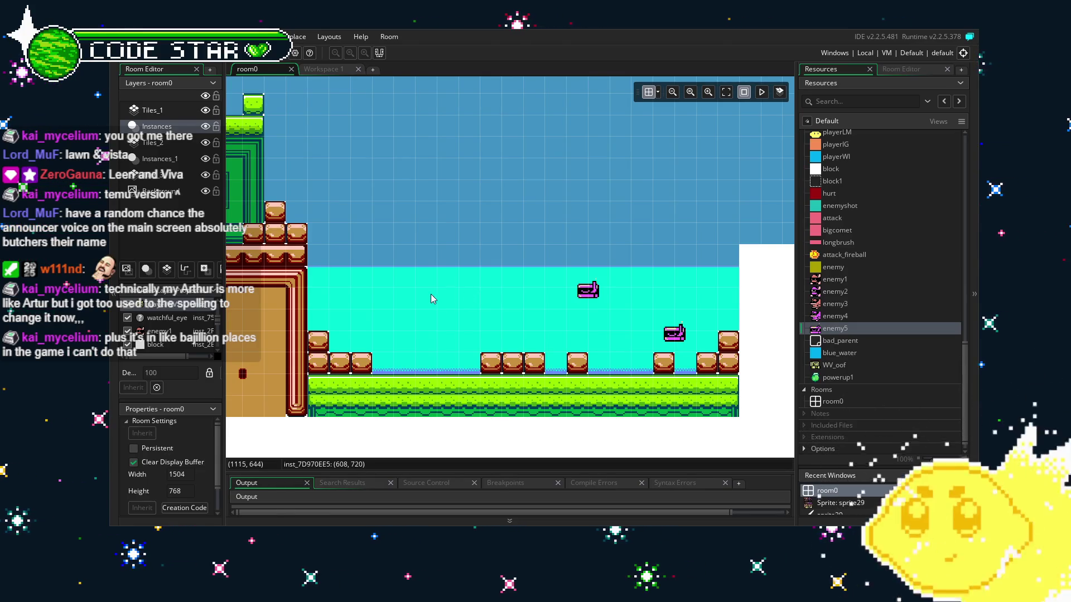
{"action": "left_click_drag", "start_coordinate": [430, 296], "coordinate": [470, 305]}
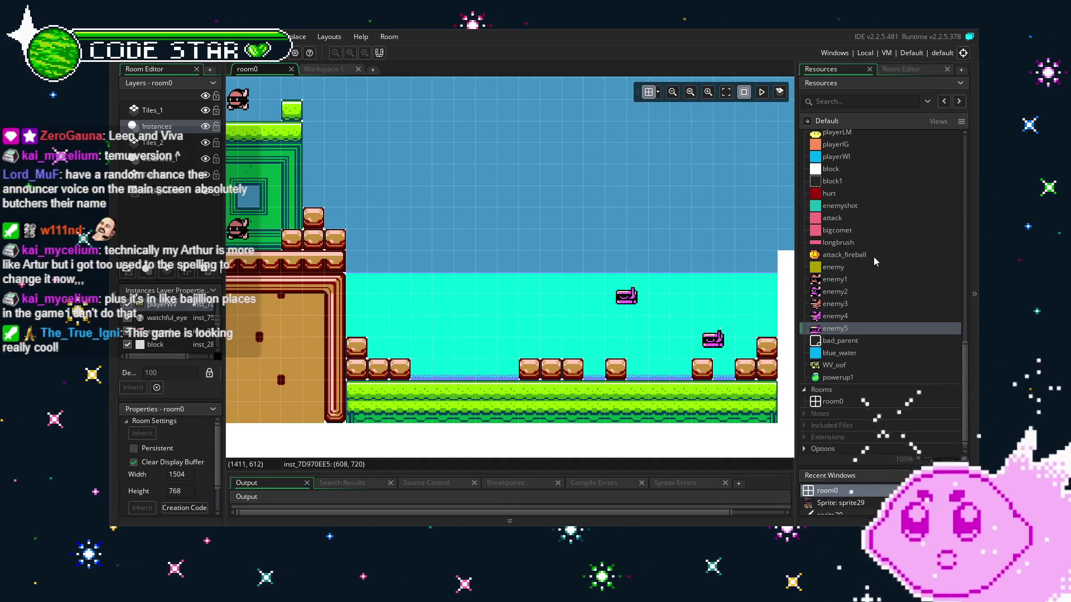
{"action": "scroll", "coordinate": [874, 261], "scroll_direction": "up", "scroll_amount": 5}
Step: Set the ene_blocky sprite's animation speed to 4 fps and preview the playback
{"action": "left_click", "coordinate": [857, 222]}
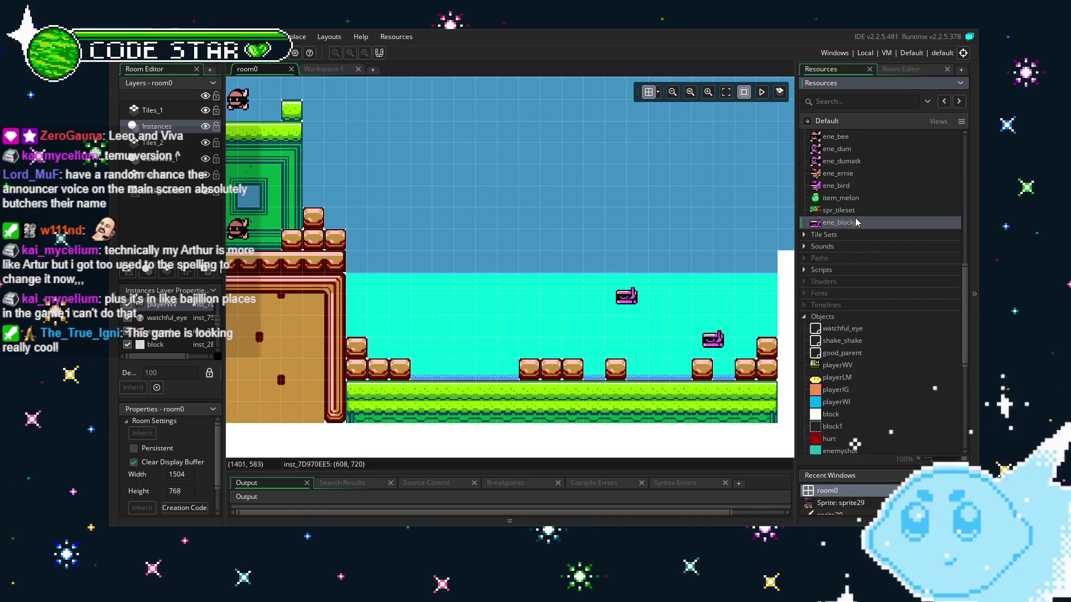
{"action": "double_click", "coordinate": [858, 223]}
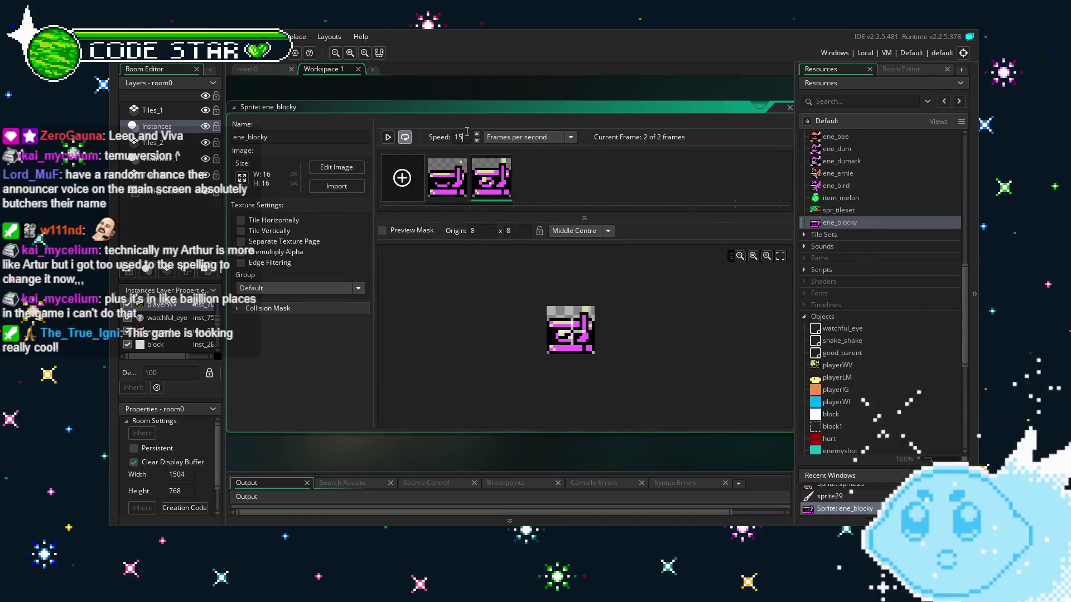
{"action": "key", "text": "BackSpace"}
{"action": "key", "text": "BackSpace"}
{"action": "type", "text": "4"}
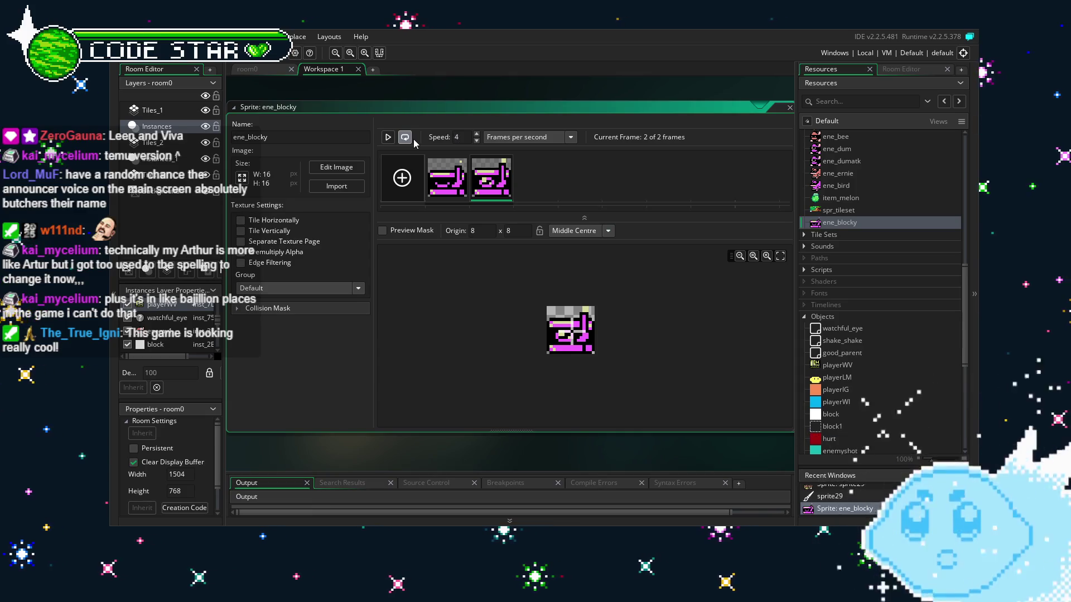
{"action": "left_click", "coordinate": [387, 138]}
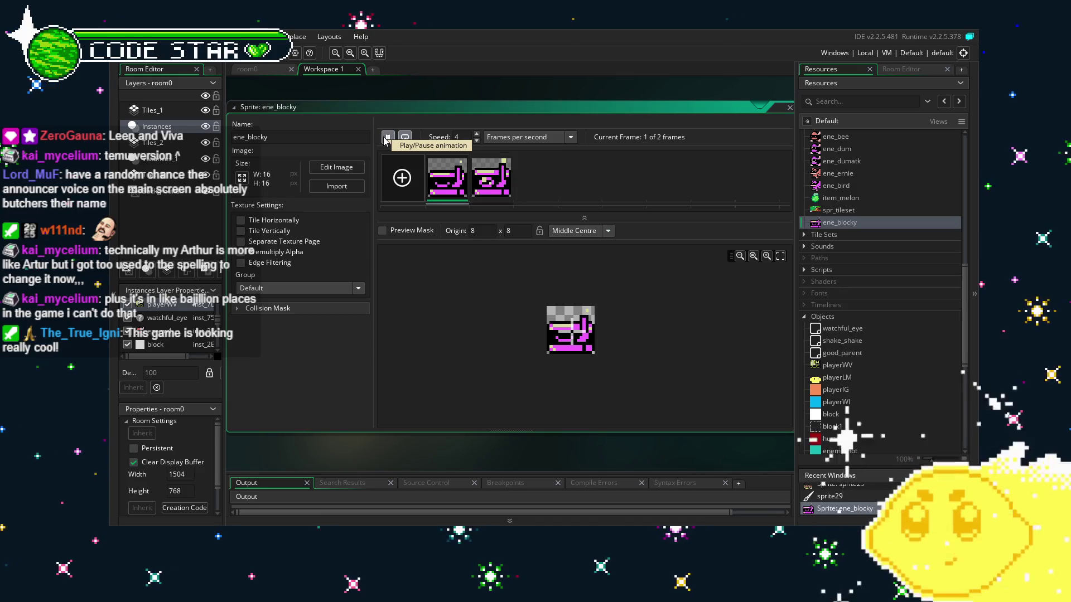
{"action": "left_click", "coordinate": [386, 138]}
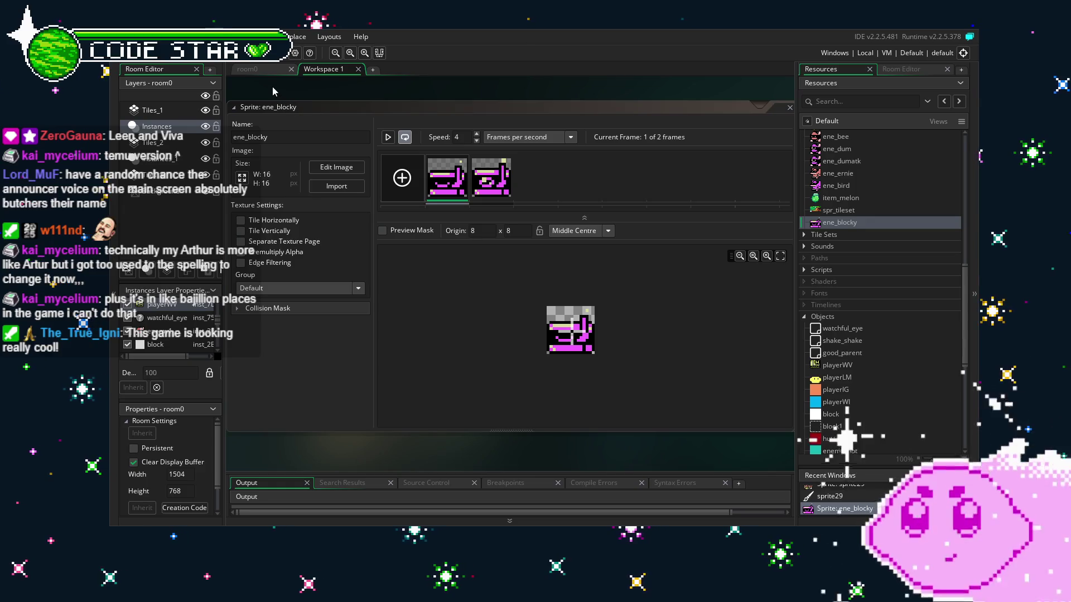
{"action": "left_click", "coordinate": [260, 73]}
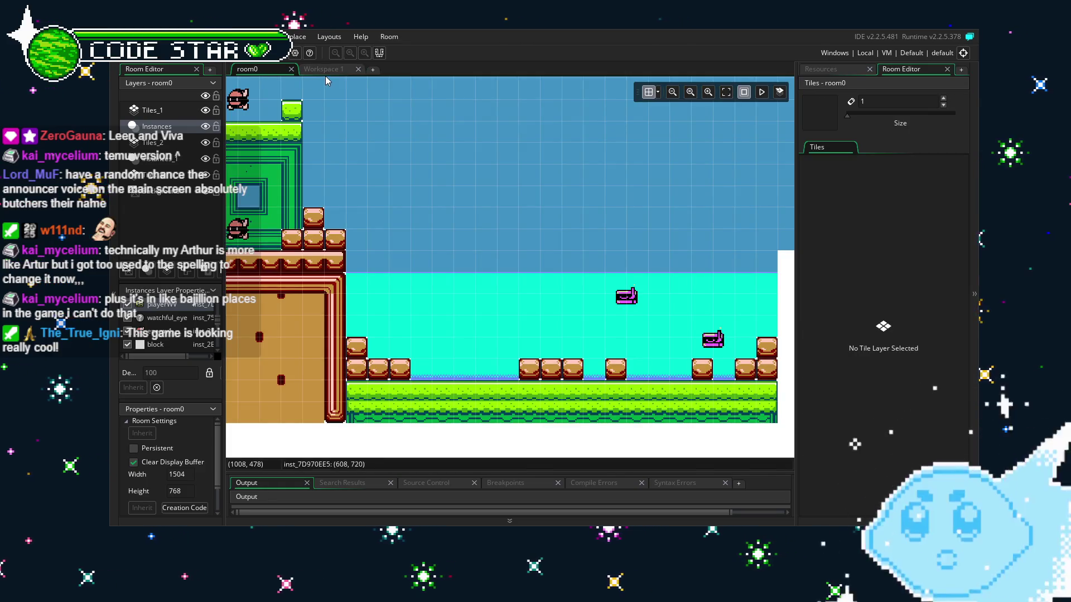
Step: Open the enemy5 object from the Objects group in the Resources list
{"action": "left_click", "coordinate": [832, 71]}
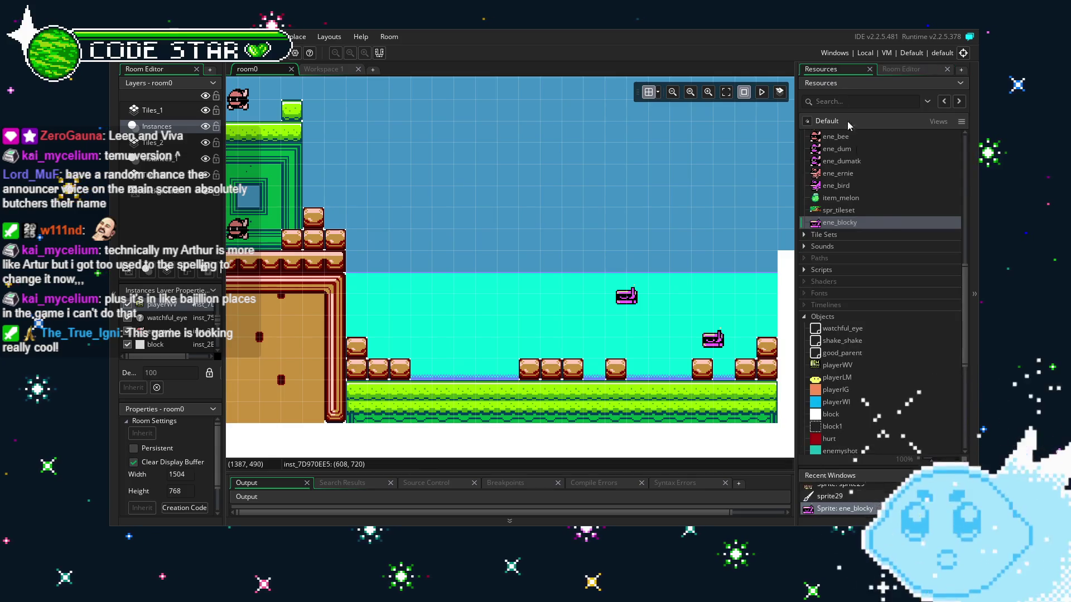
{"action": "scroll", "coordinate": [889, 333], "scroll_direction": "down", "scroll_amount": 2}
{"action": "scroll", "coordinate": [853, 370], "scroll_direction": "down", "scroll_amount": 4}
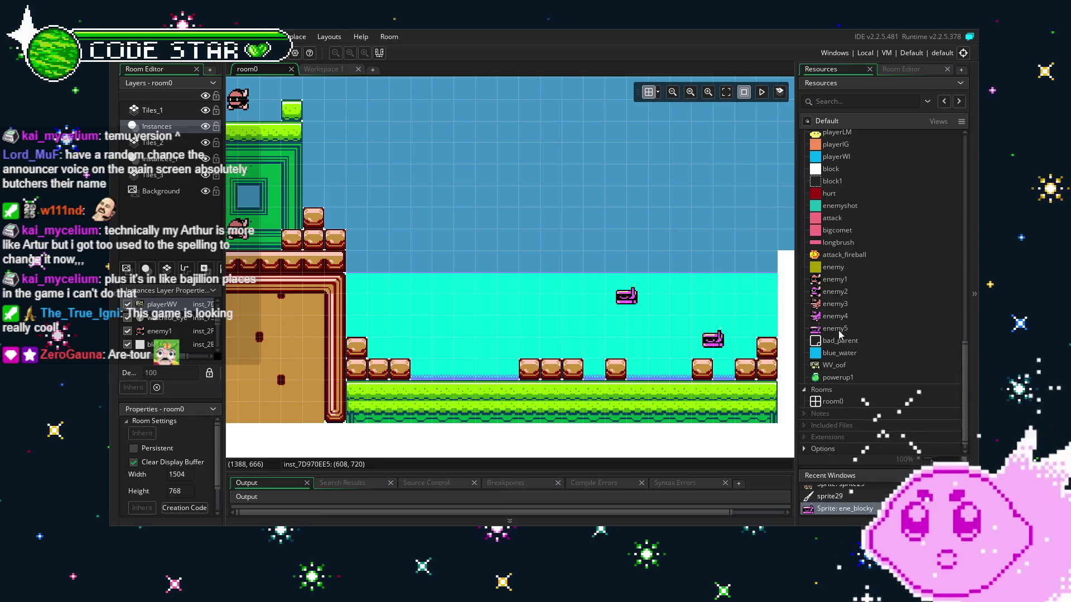
{"action": "double_click", "coordinate": [838, 330]}
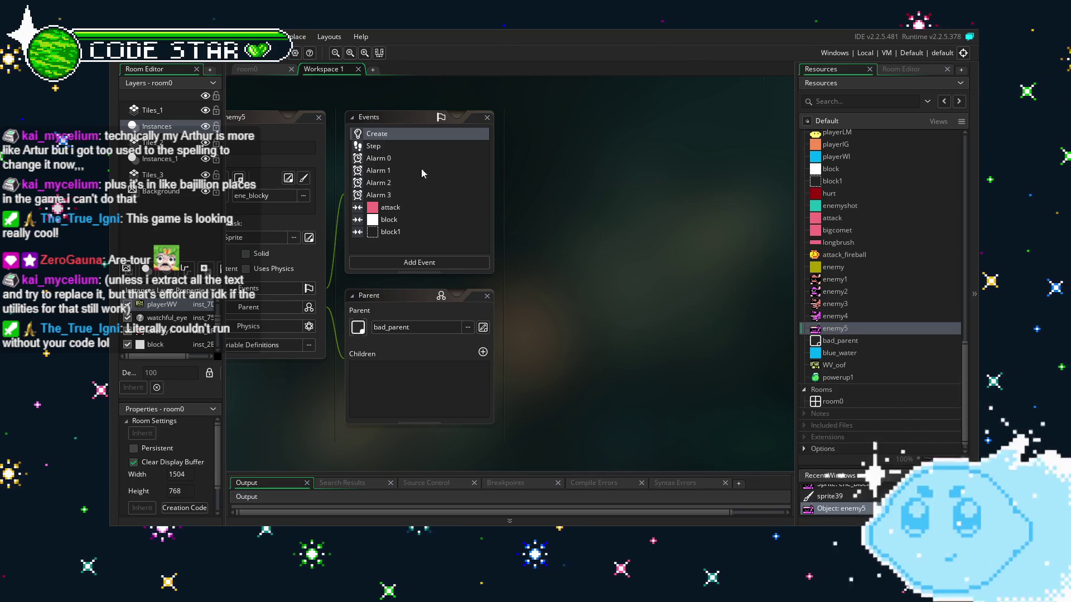
Step: Open enemy5's Step, Create, block1, block, attack and Alarm 3 event code
{"action": "double_click", "coordinate": [400, 147]}
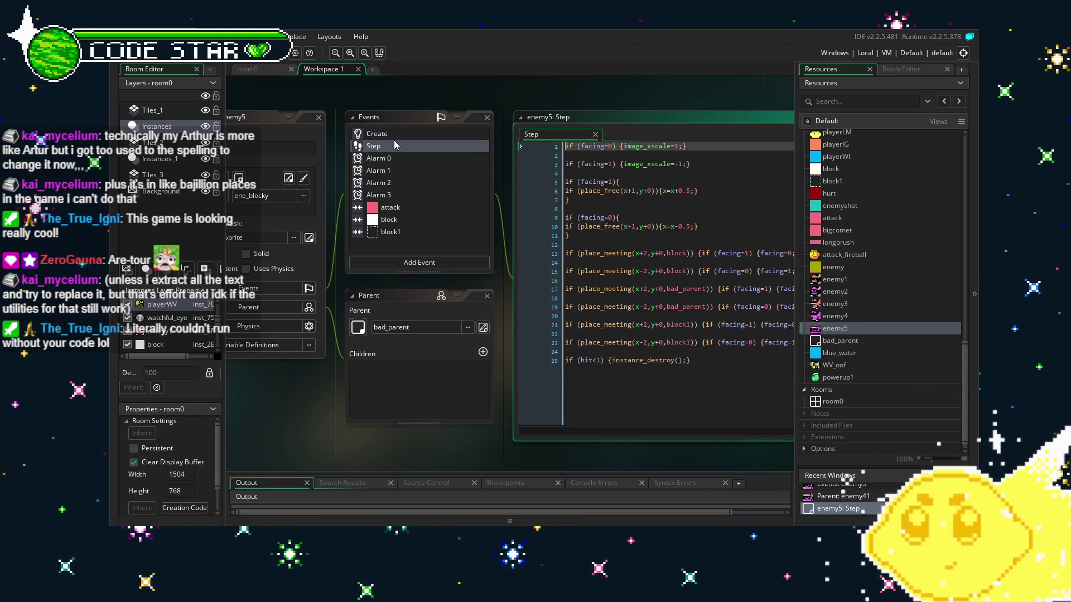
{"action": "double_click", "coordinate": [377, 133]}
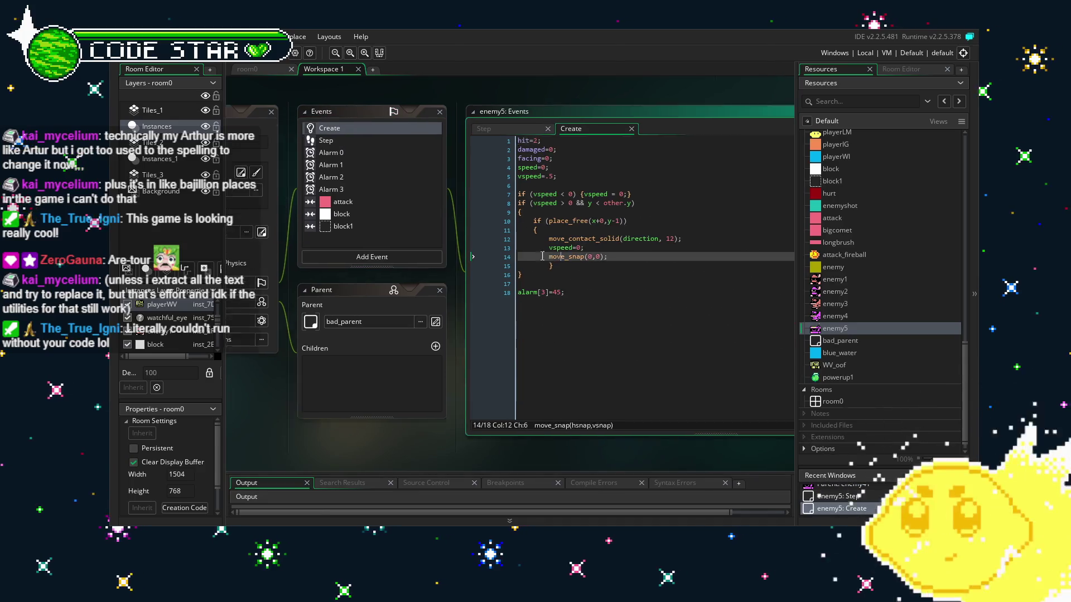
{"action": "left_click", "coordinate": [458, 244]}
{"action": "left_click_drag", "start_coordinate": [458, 246], "coordinate": [571, 249]}
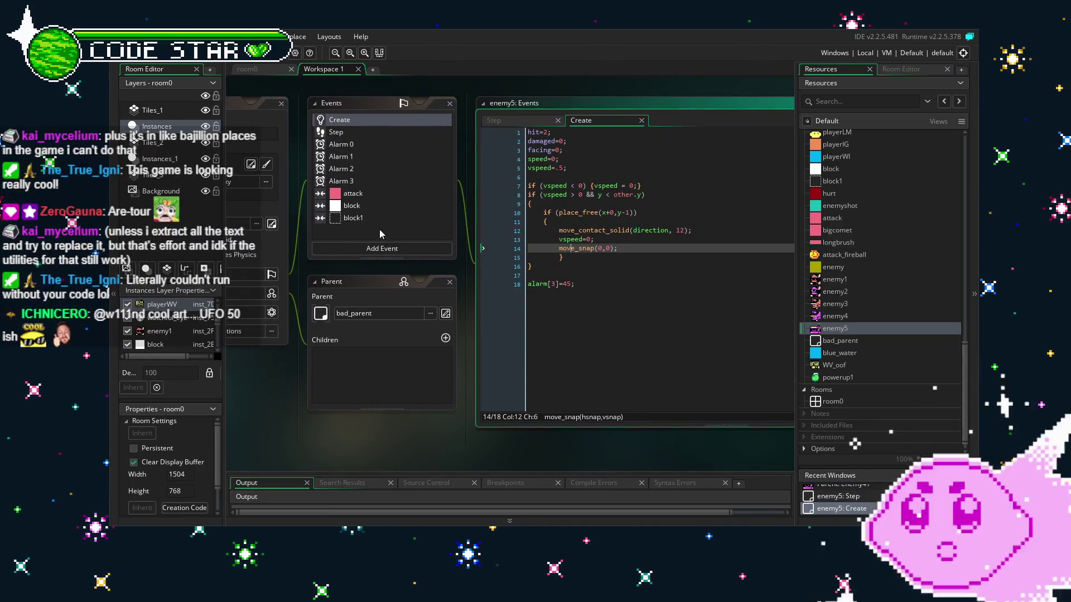
{"action": "double_click", "coordinate": [366, 222]}
{"action": "left_click", "coordinate": [375, 207]}
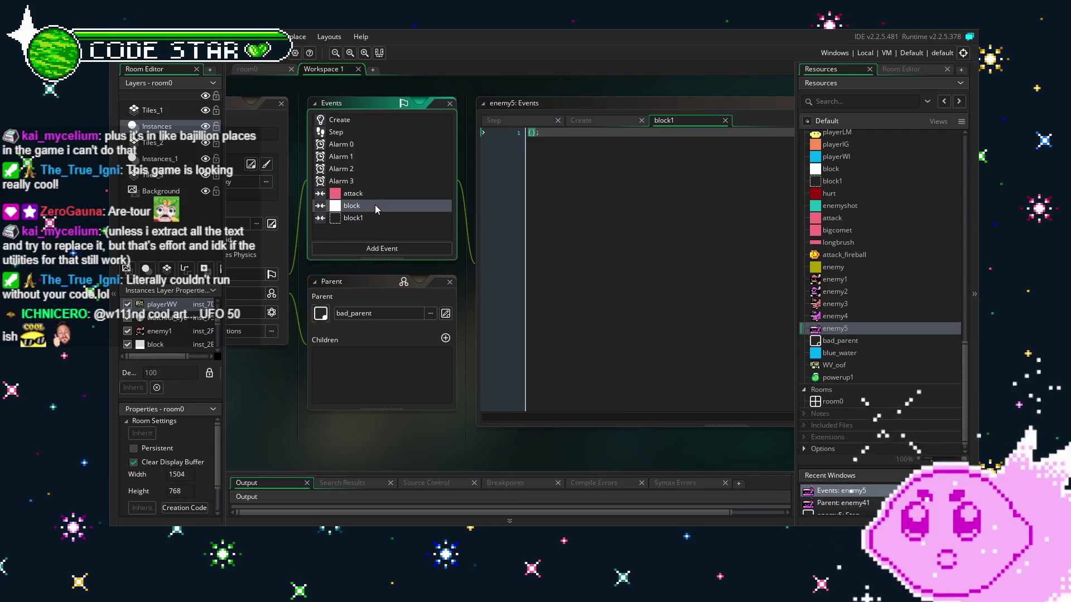
{"action": "double_click", "coordinate": [374, 205]}
{"action": "double_click", "coordinate": [384, 193]}
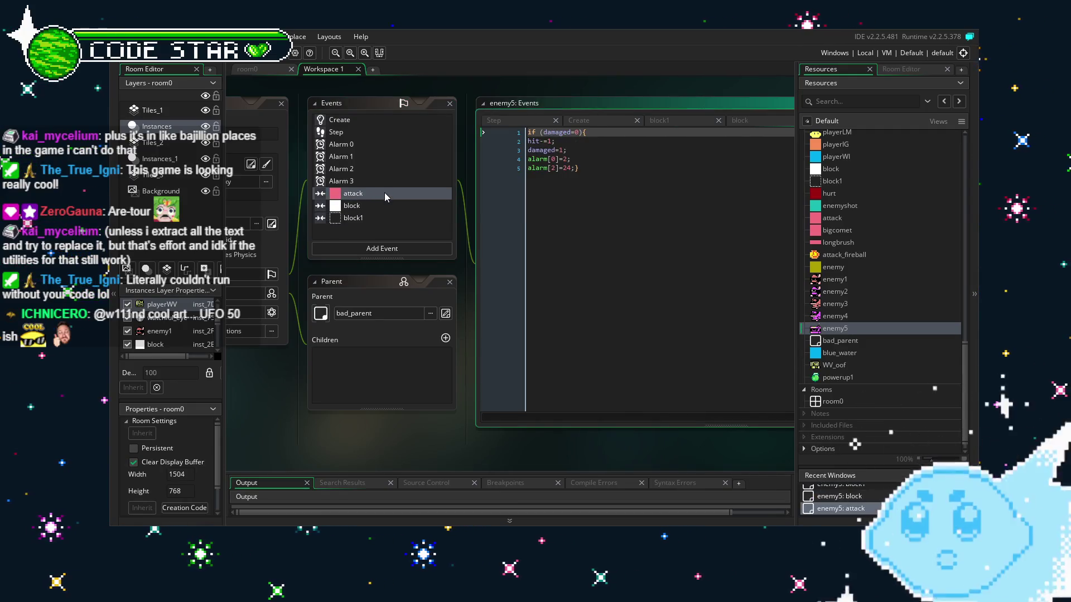
{"action": "double_click", "coordinate": [390, 180]}
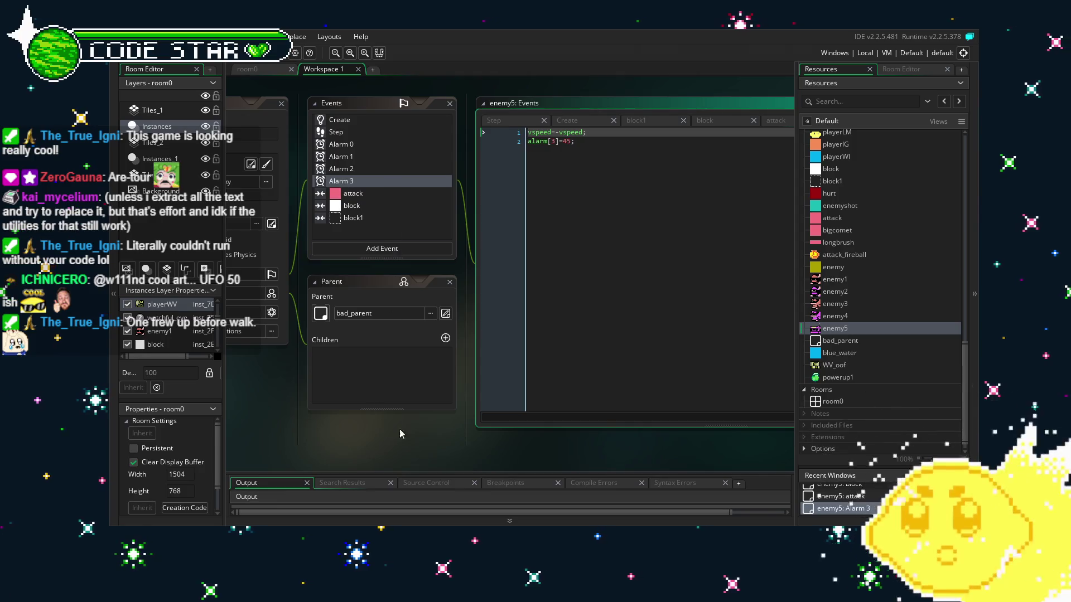
Step: Open enemy5's Alarm 2 and Alarm 1 event code
{"action": "left_click_drag", "start_coordinate": [405, 433], "coordinate": [382, 427]}
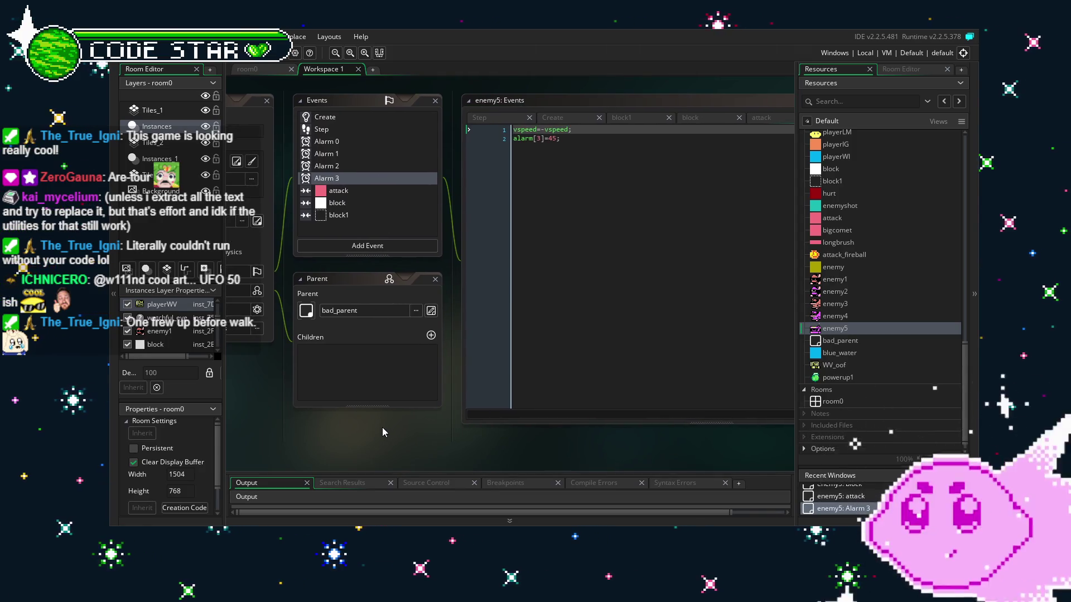
{"action": "left_click", "coordinate": [368, 176]}
{"action": "double_click", "coordinate": [355, 166]}
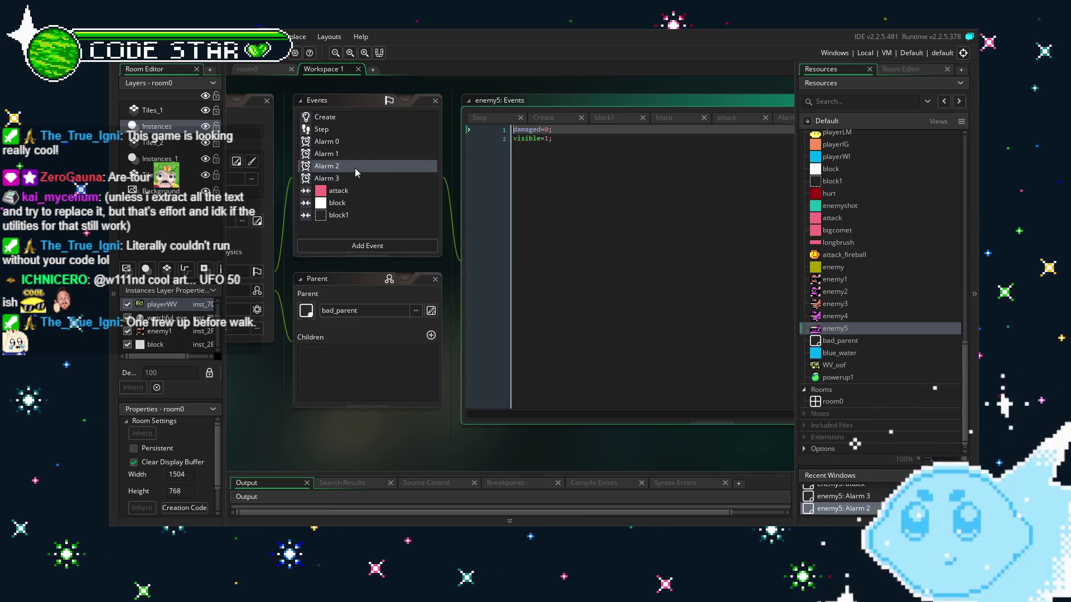
{"action": "double_click", "coordinate": [363, 154]}
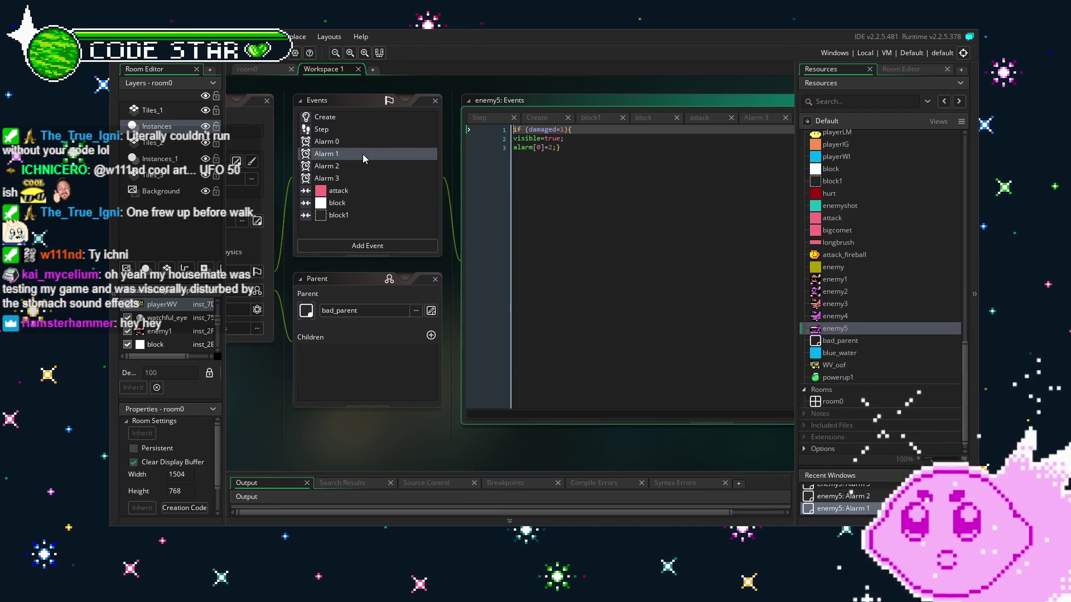
Step: Review enemy5's Alarm 0, Alarm 3, Alarm 2 and Step scripts
{"action": "double_click", "coordinate": [328, 142]}
{"action": "left_click", "coordinate": [339, 178]}
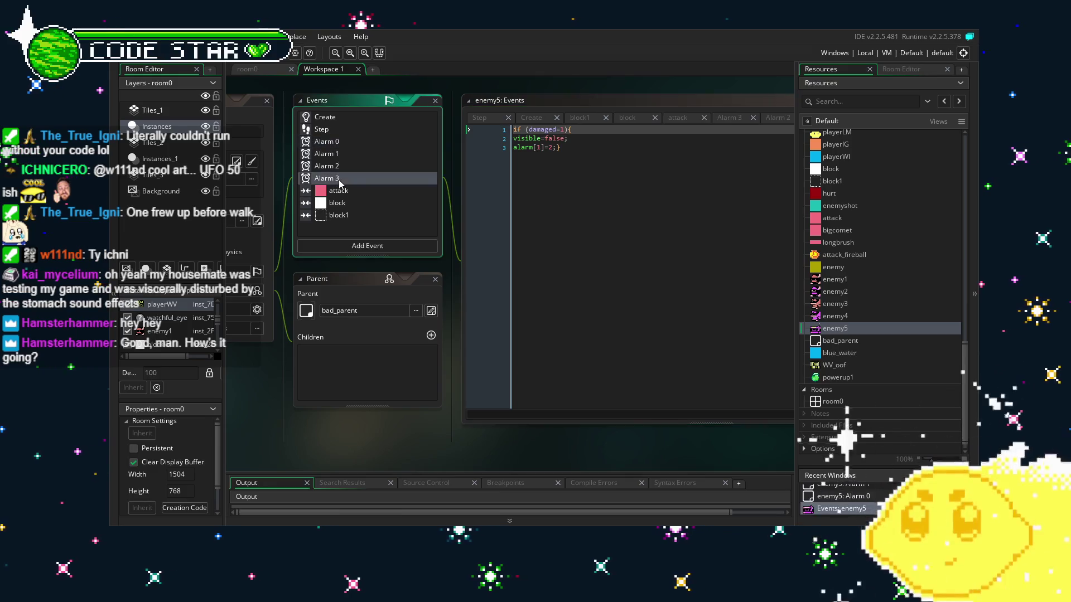
{"action": "double_click", "coordinate": [339, 178]}
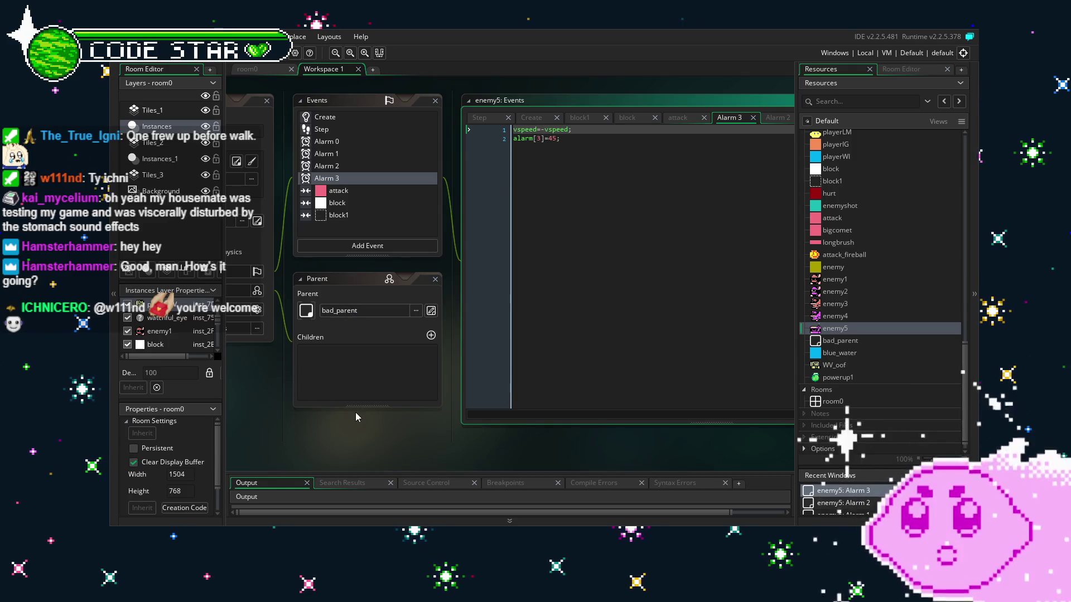
{"action": "double_click", "coordinate": [365, 169]}
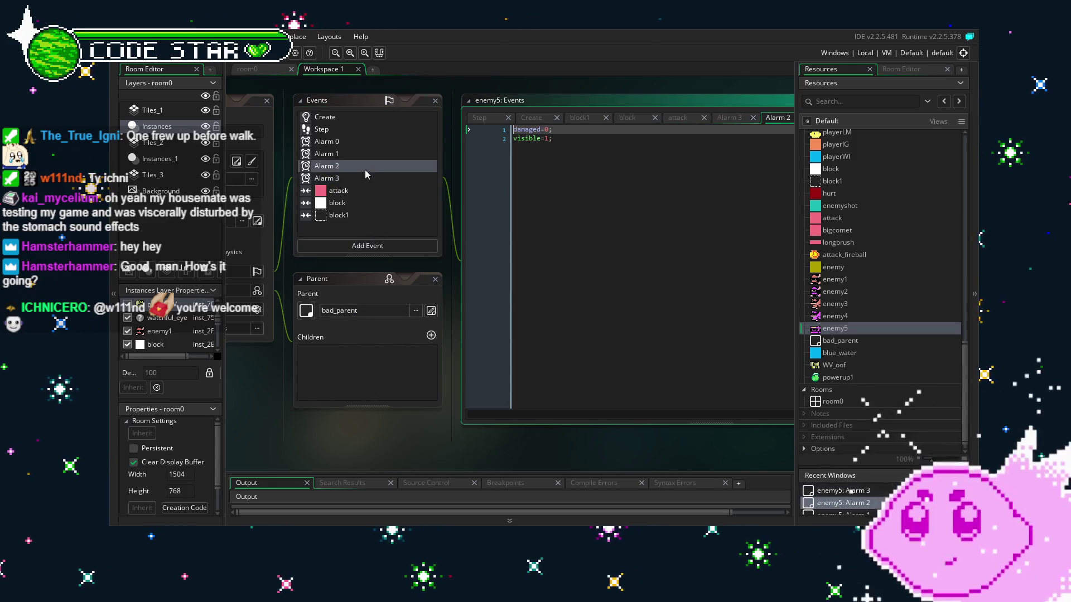
{"action": "double_click", "coordinate": [358, 135]}
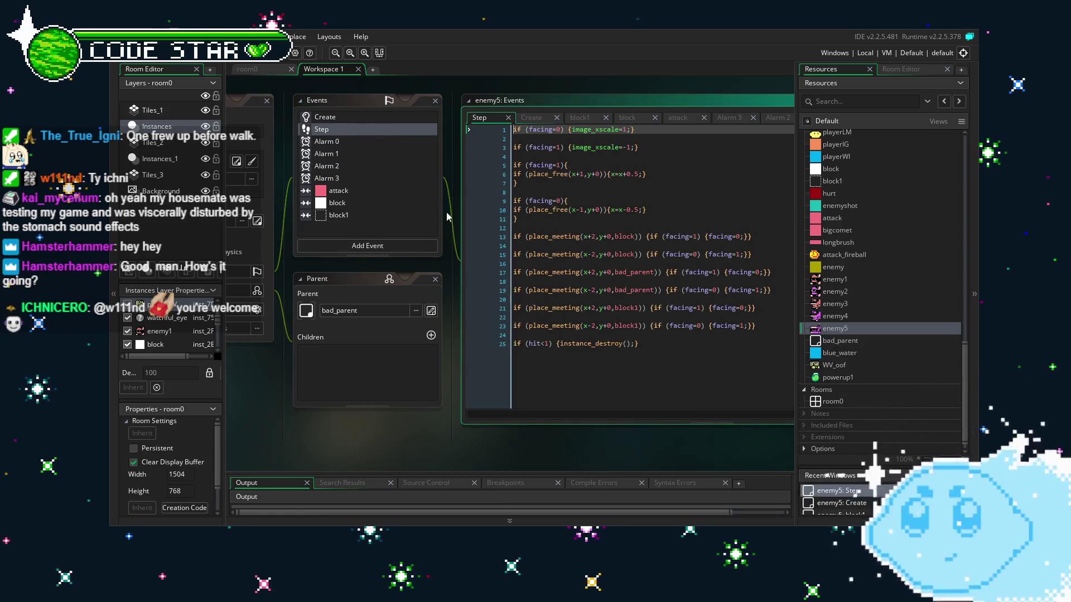
{"action": "left_click", "coordinate": [547, 379]}
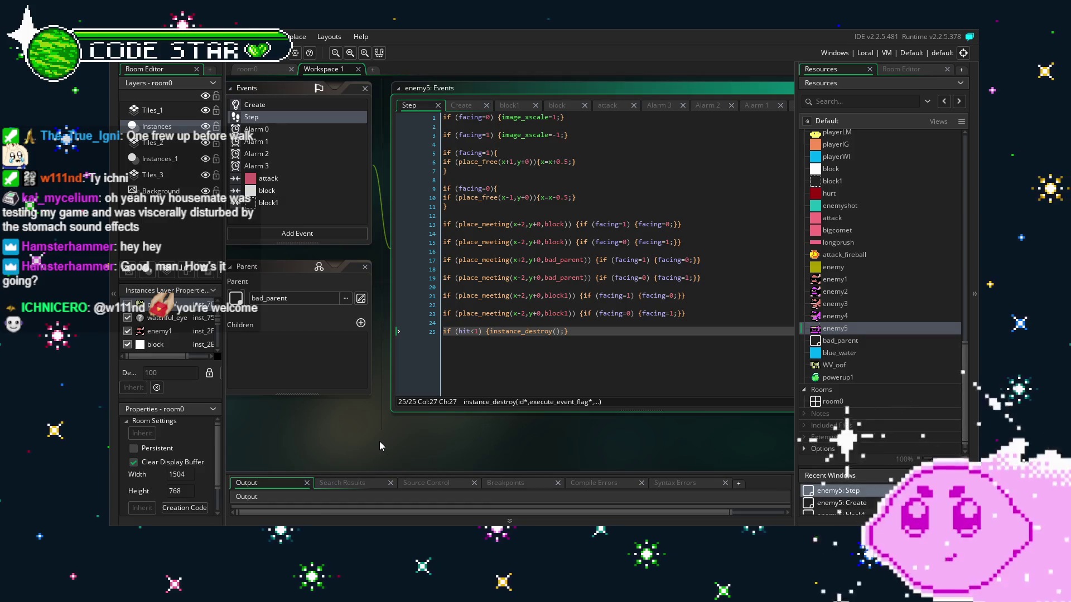
Step: Revisit enemy5's Alarm 0, Alarm 1 and Alarm 3 code, then bring up the block1 collision event
{"action": "left_click_drag", "start_coordinate": [349, 450], "coordinate": [413, 454]}
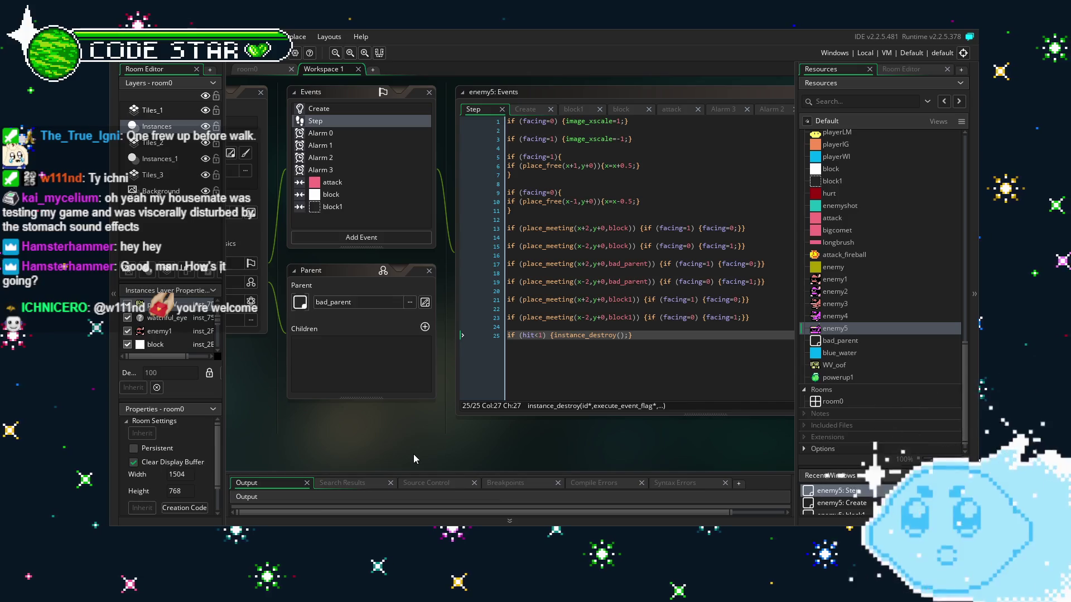
{"action": "left_click", "coordinate": [422, 384]}
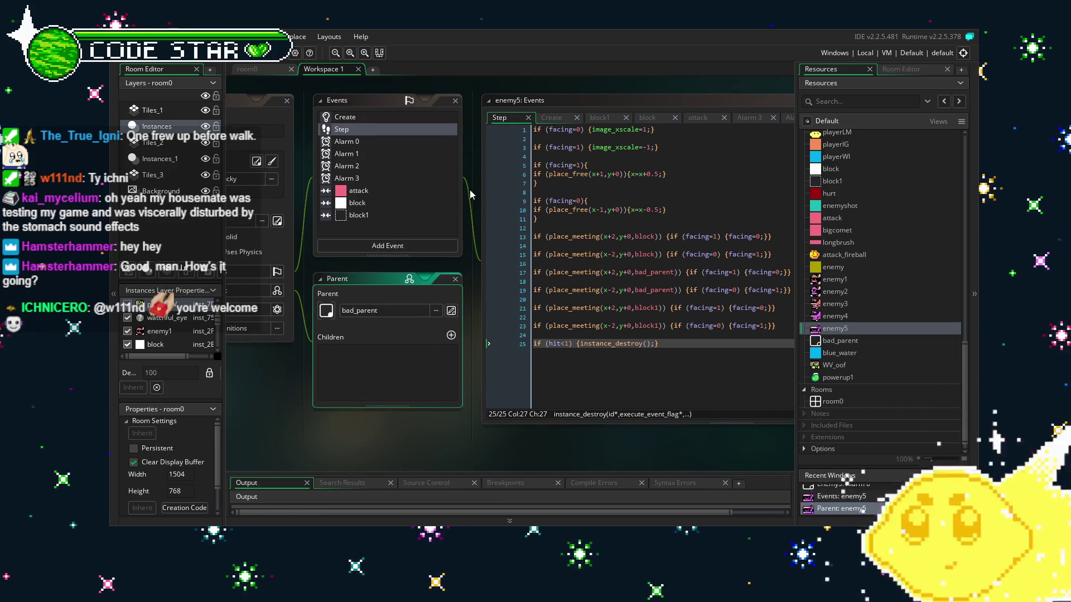
{"action": "double_click", "coordinate": [367, 140]}
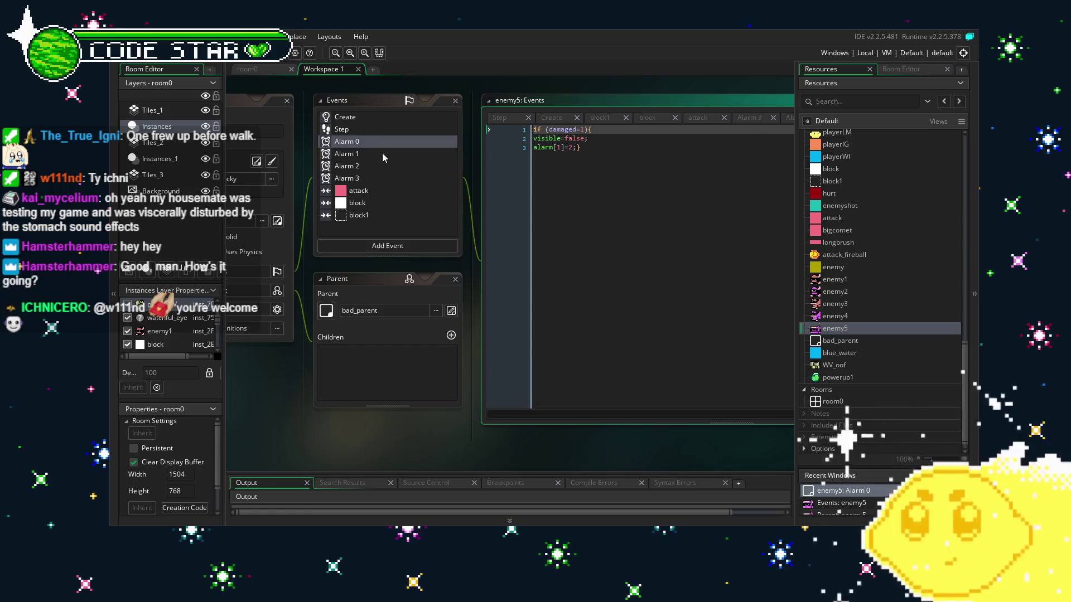
{"action": "double_click", "coordinate": [382, 154]}
{"action": "left_click", "coordinate": [397, 182]}
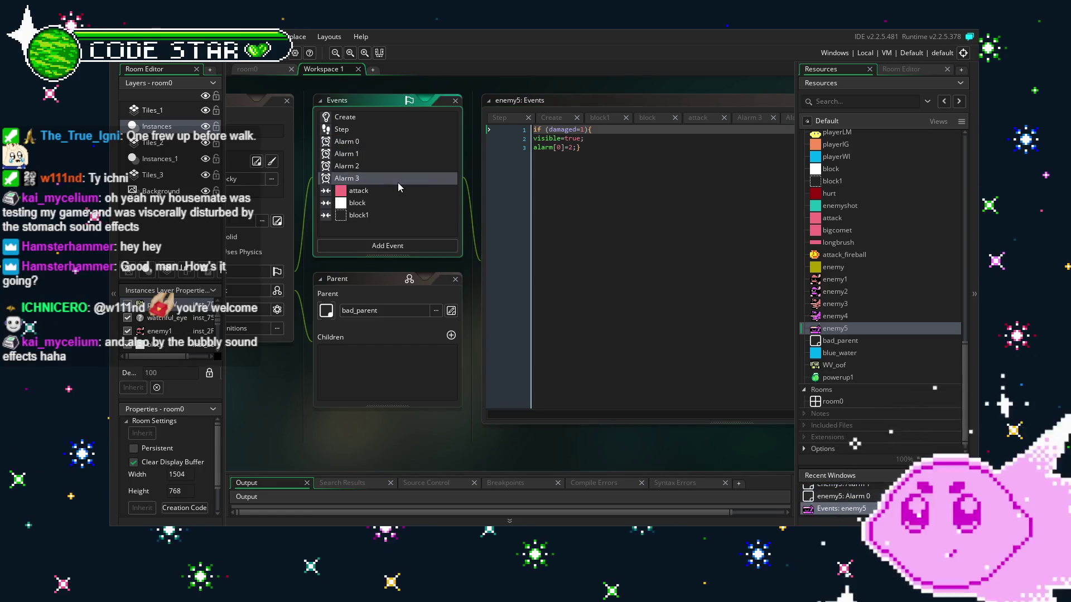
{"action": "double_click", "coordinate": [398, 182]}
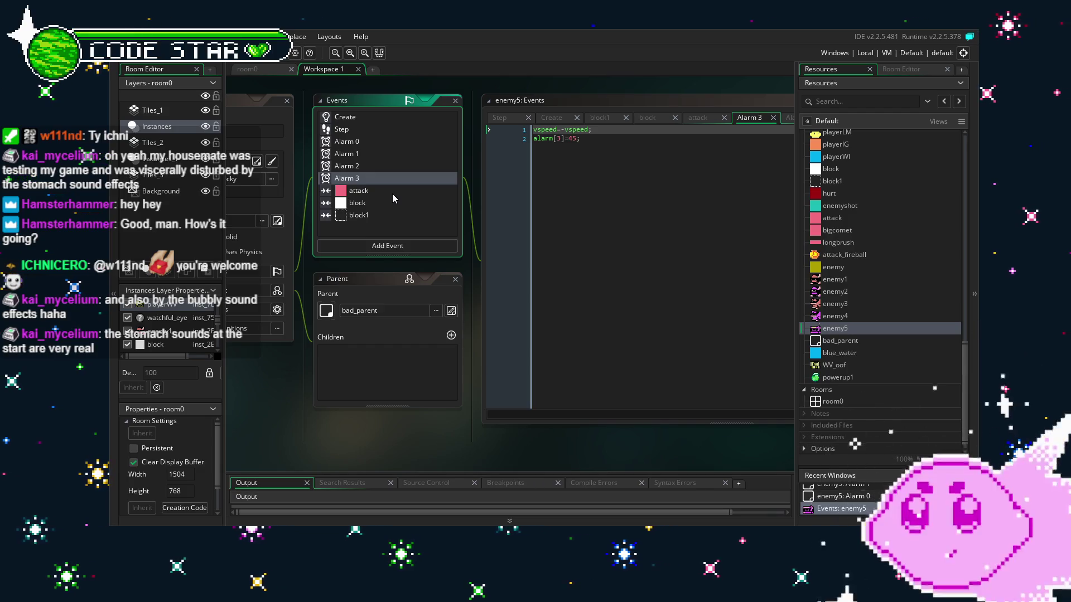
{"action": "left_click", "coordinate": [384, 215]}
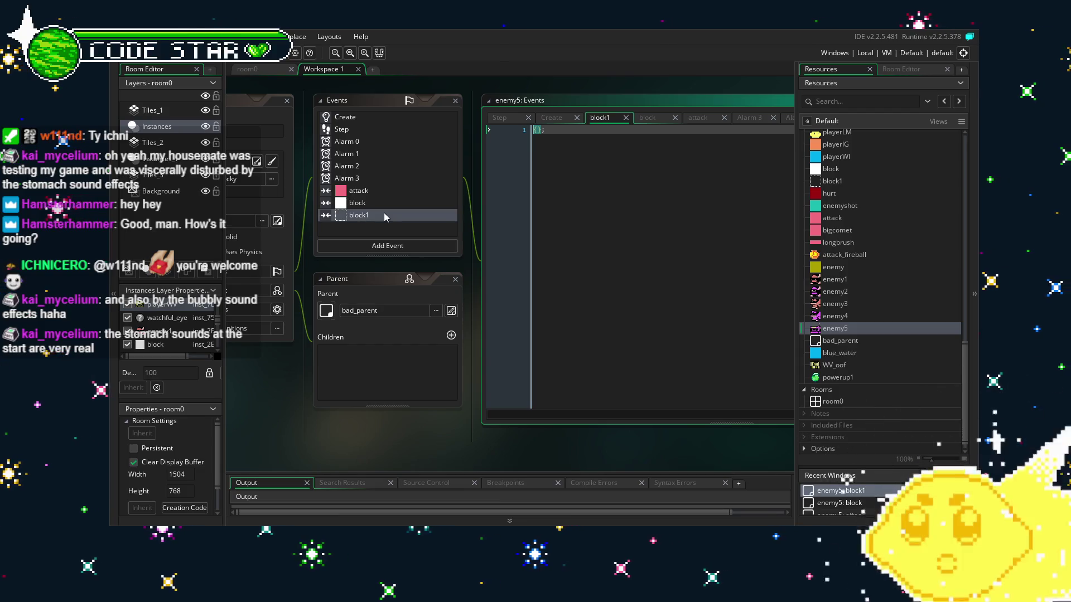
Step: Switch back and forth between enemy5's block and block1 collision code to compare them
{"action": "left_click", "coordinate": [380, 206]}
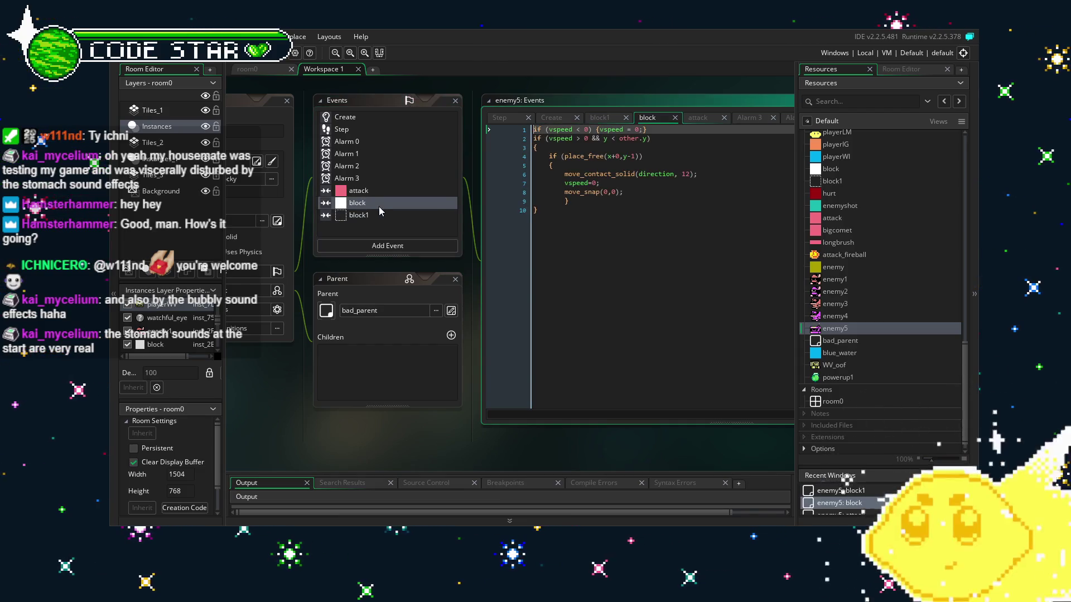
{"action": "left_click", "coordinate": [384, 218]}
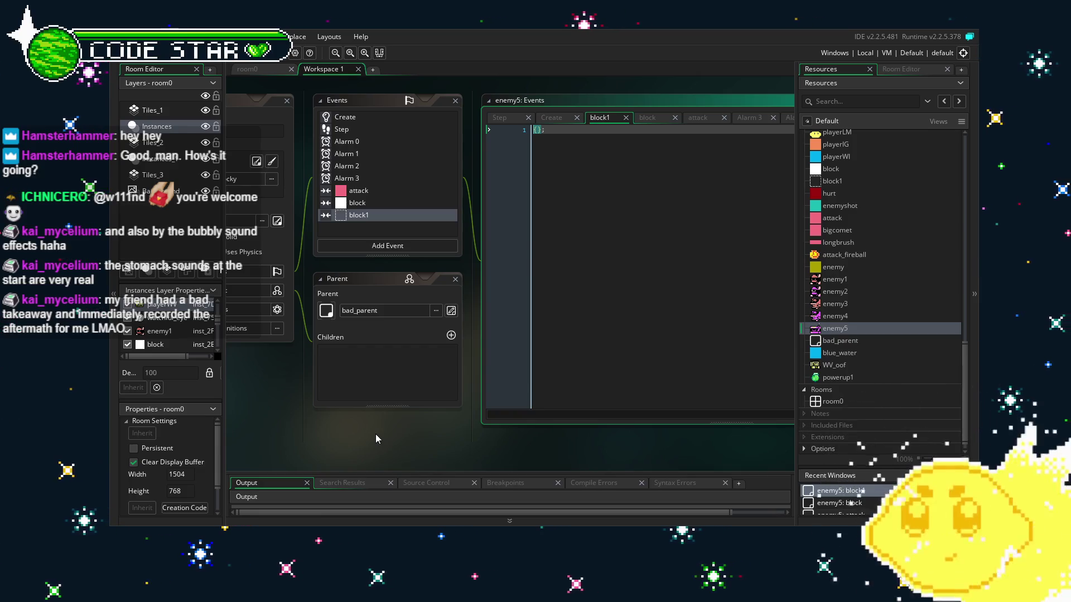
{"action": "mouse_move", "coordinate": [369, 429]}
{"action": "left_mouse_down"}
{"action": "mouse_move", "coordinate": [353, 426]}
{"action": "mouse_move", "coordinate": [373, 430]}
{"action": "left_mouse_up"}
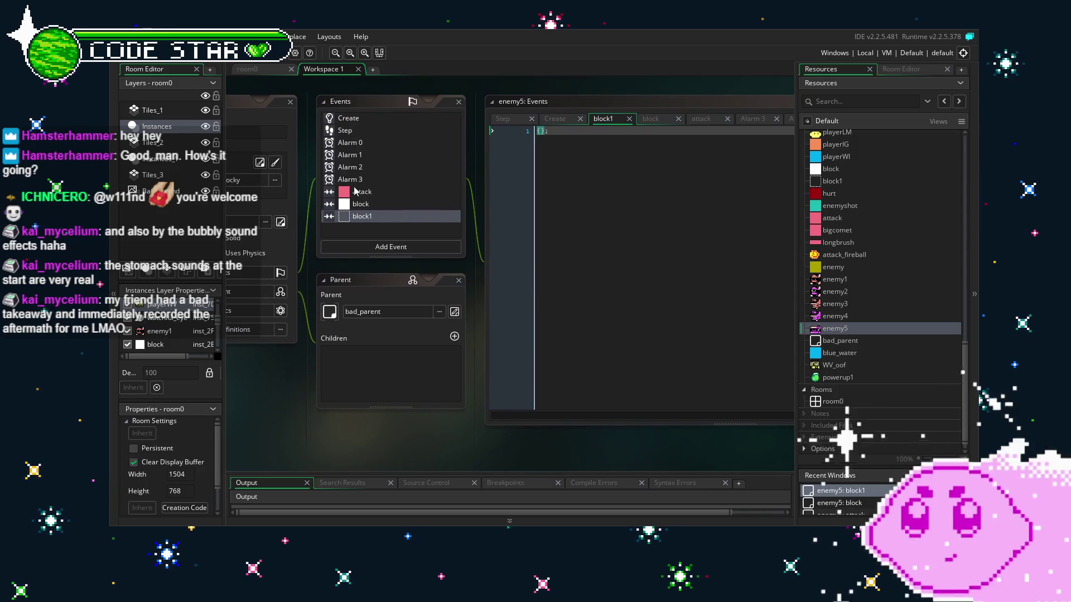
{"action": "left_click", "coordinate": [387, 204]}
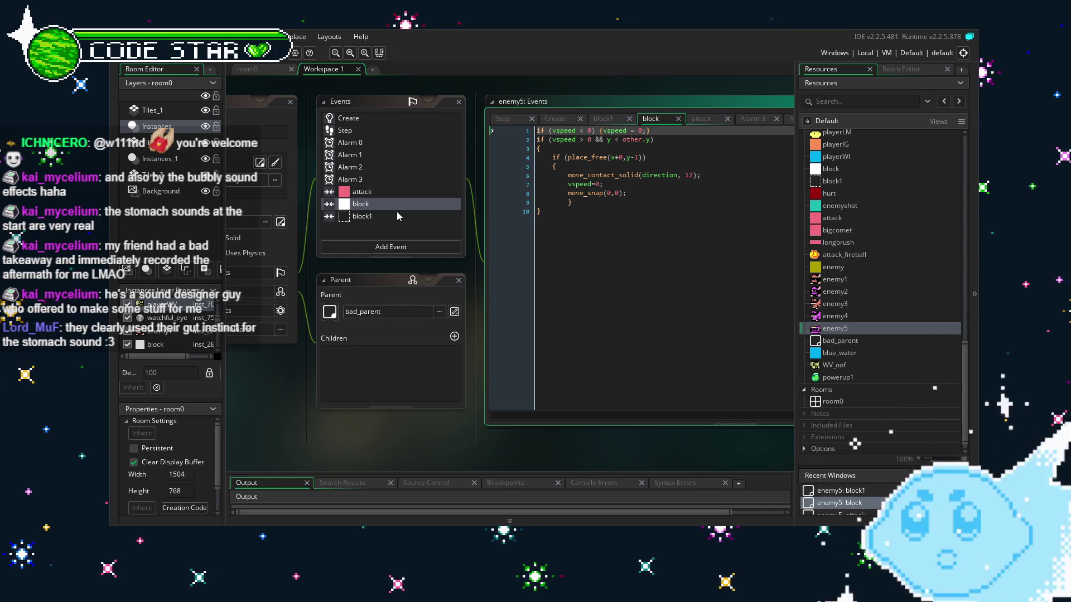
{"action": "left_click", "coordinate": [398, 216]}
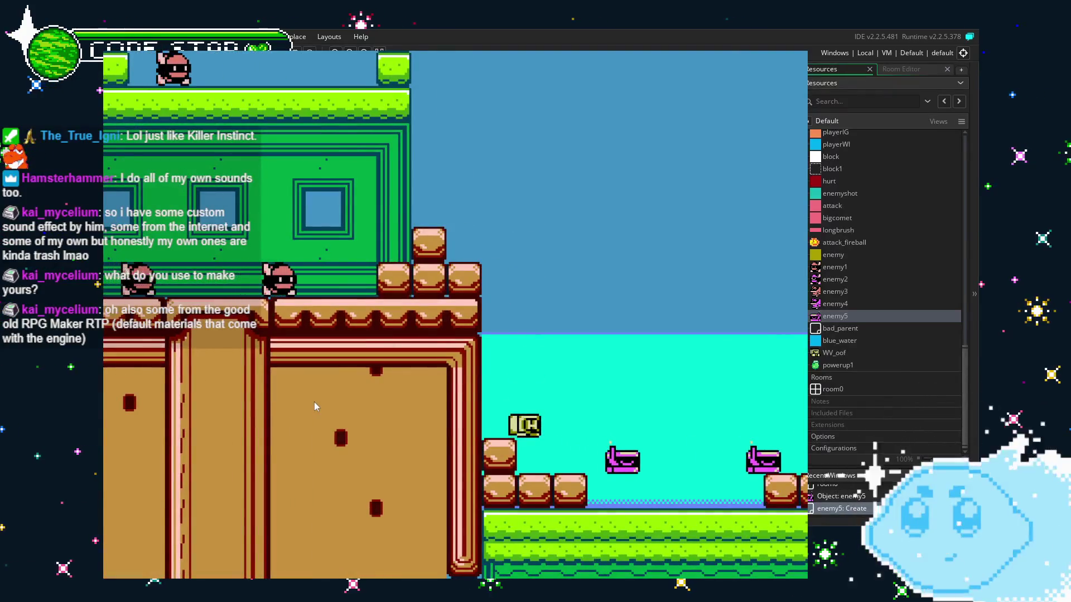
Step: Run and jump the player rightward through the level, then move back left
{"action": "key", "text": "Right"}
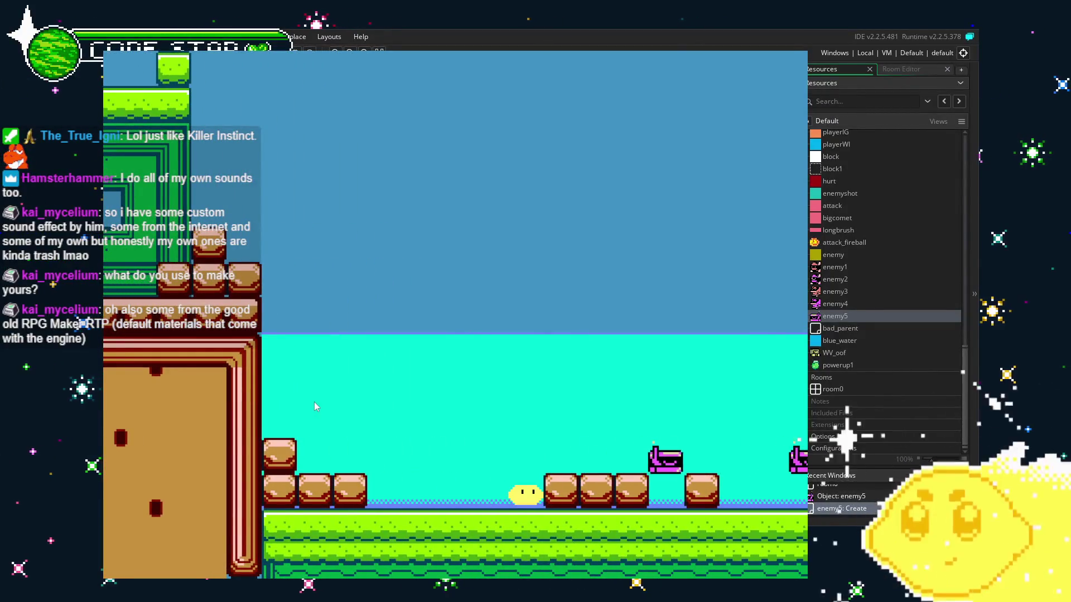
{"action": "key", "text": "Left"}
{"action": "key", "text": "Up"}
{"action": "key", "text": "Right"}
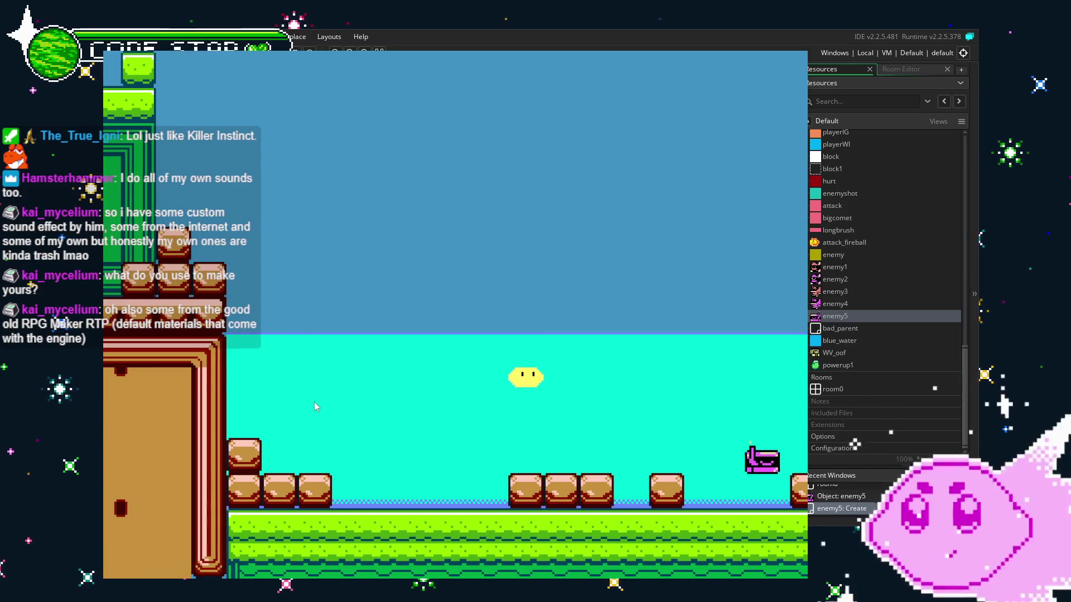
{"action": "key", "text": "Right"}
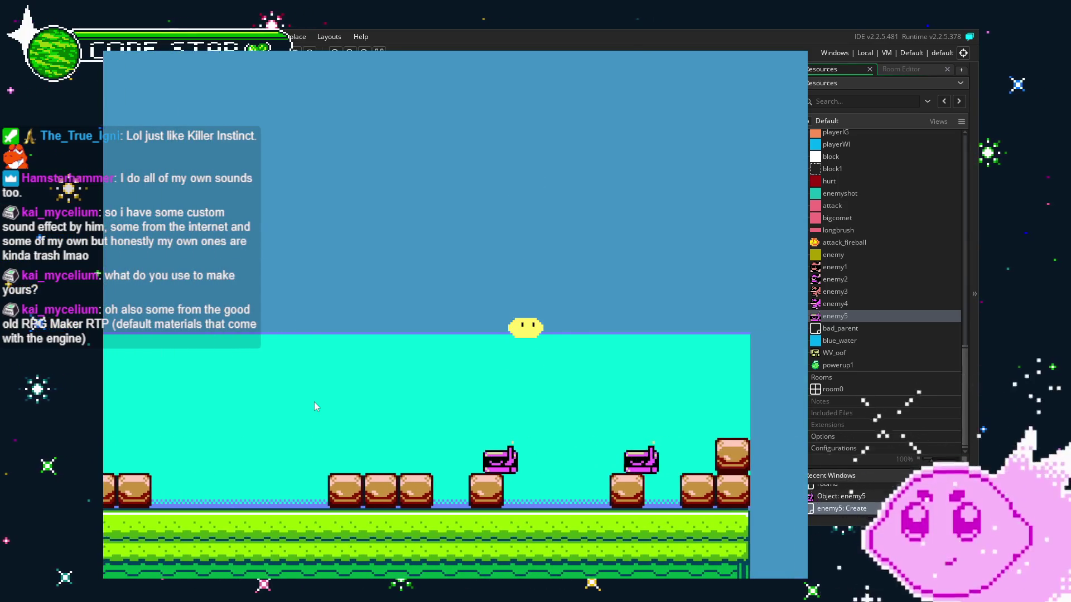
{"action": "key", "text": "Left"}
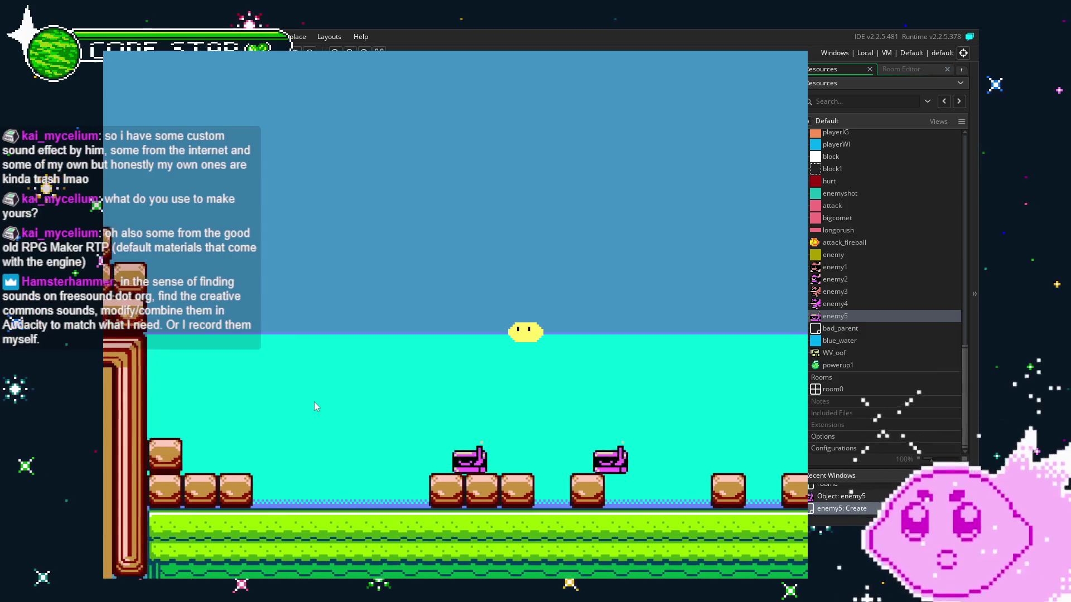
{"action": "key", "text": "Left"}
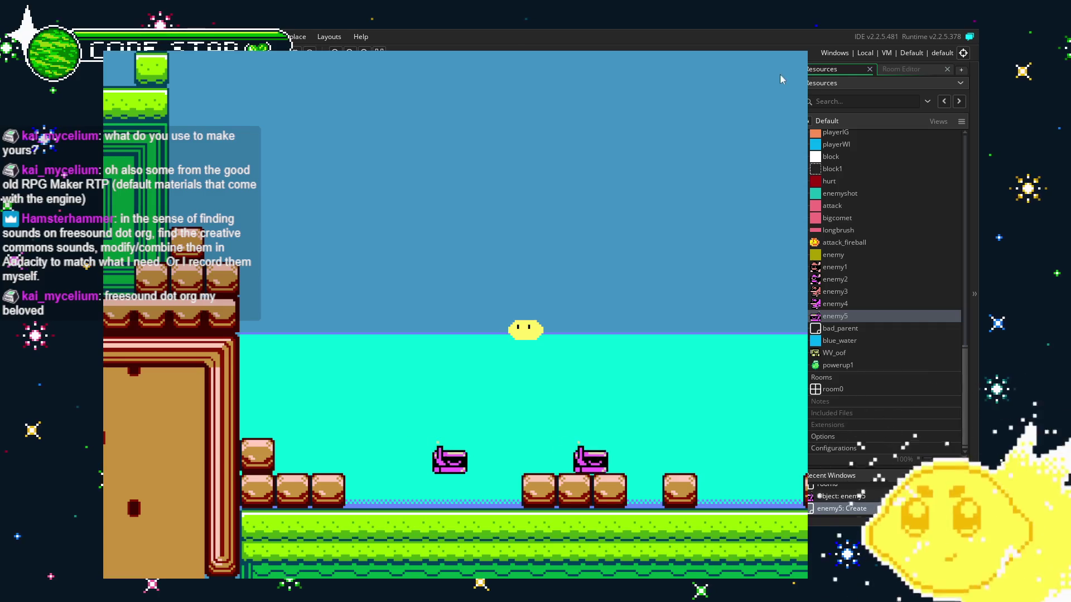
{"action": "key", "text": "alt+F4"}
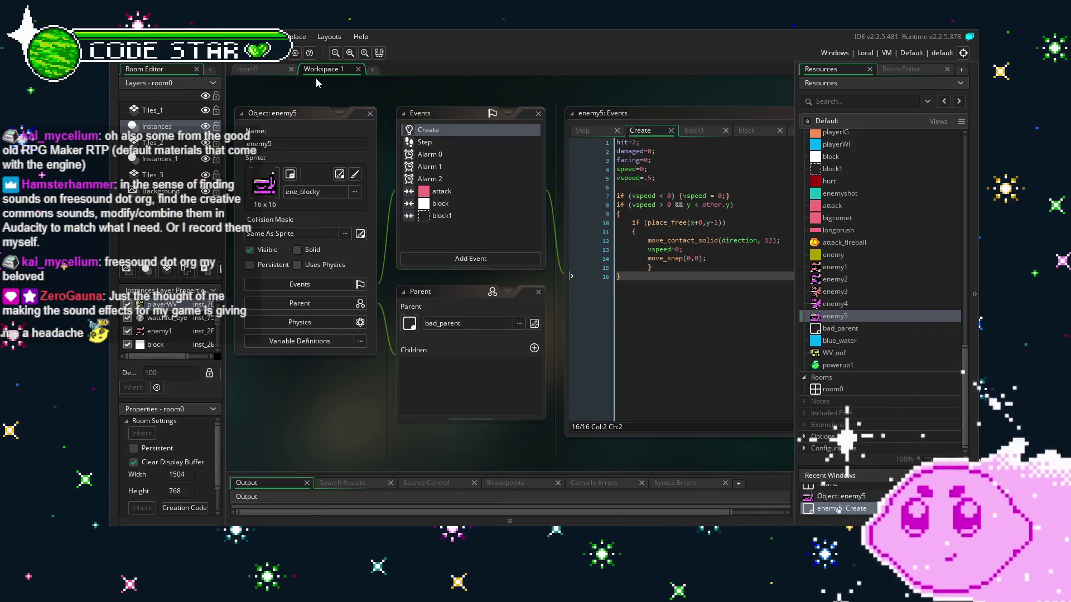
{"action": "left_click", "coordinate": [247, 69]}
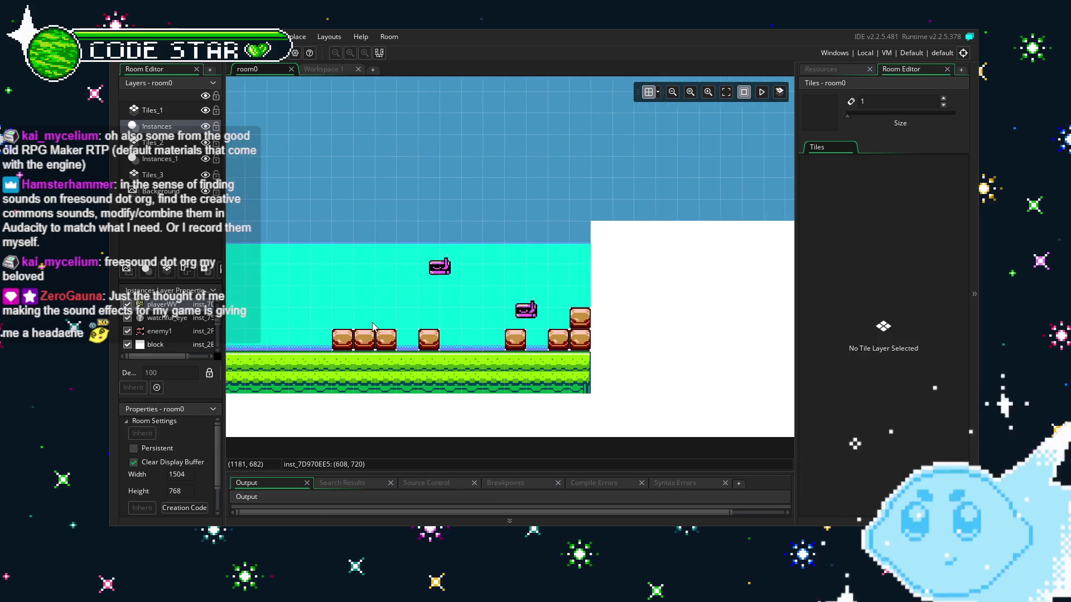
{"action": "mouse_move", "coordinate": [372, 326]}
{"action": "left_mouse_down"}
{"action": "mouse_move", "coordinate": [568, 341]}
{"action": "mouse_move", "coordinate": [538, 339]}
{"action": "left_mouse_up"}
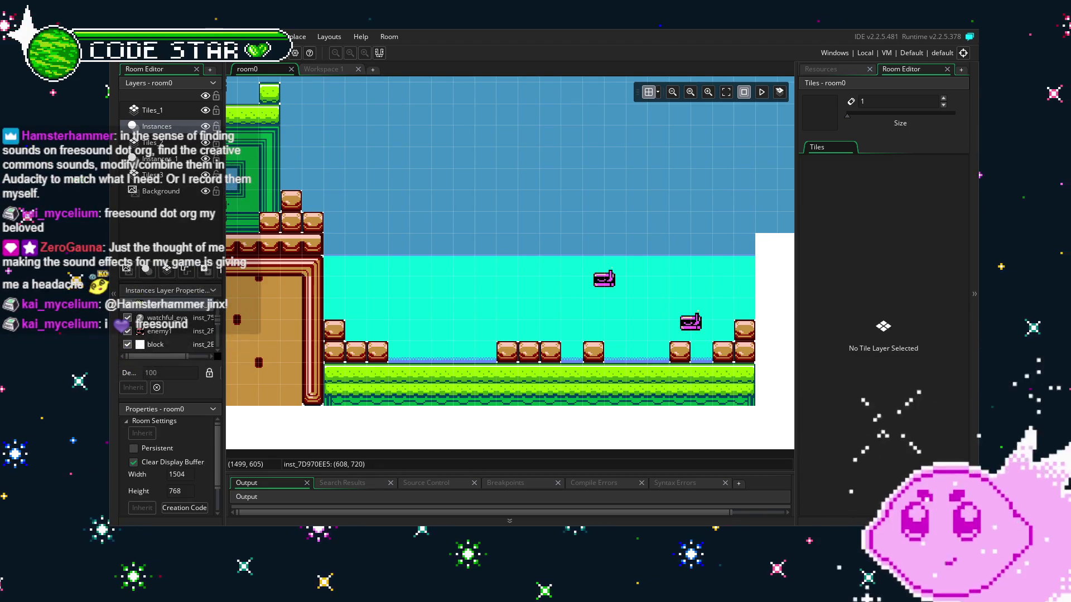
{"action": "mouse_move", "coordinate": [627, 247]}
{"action": "left_mouse_down"}
{"action": "mouse_move", "coordinate": [535, 232]}
{"action": "mouse_move", "coordinate": [614, 257]}
{"action": "left_mouse_up"}
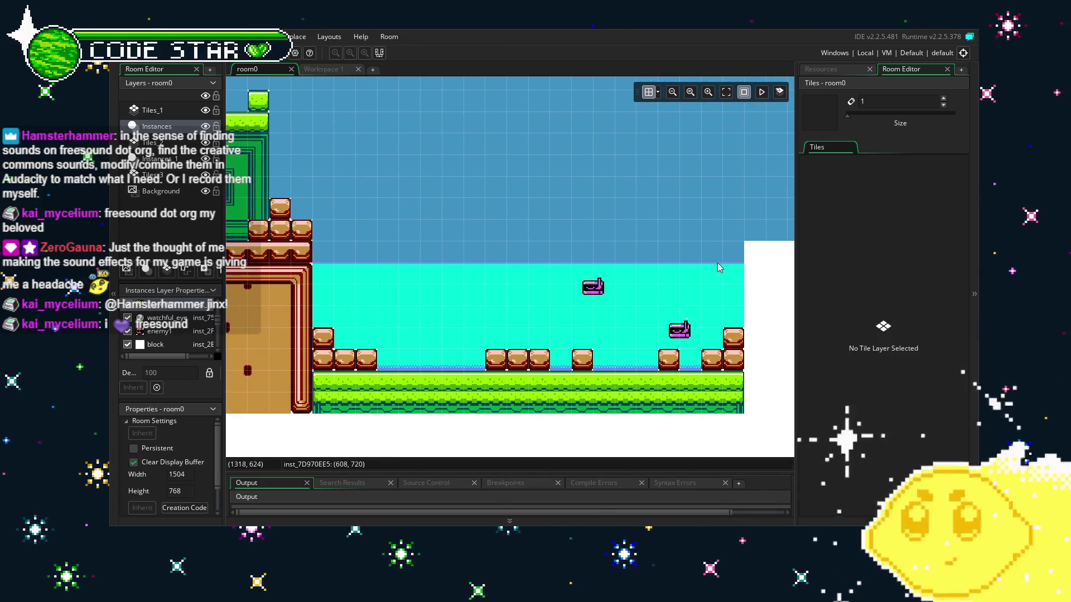
{"action": "left_click_drag", "start_coordinate": [552, 339], "coordinate": [573, 333]}
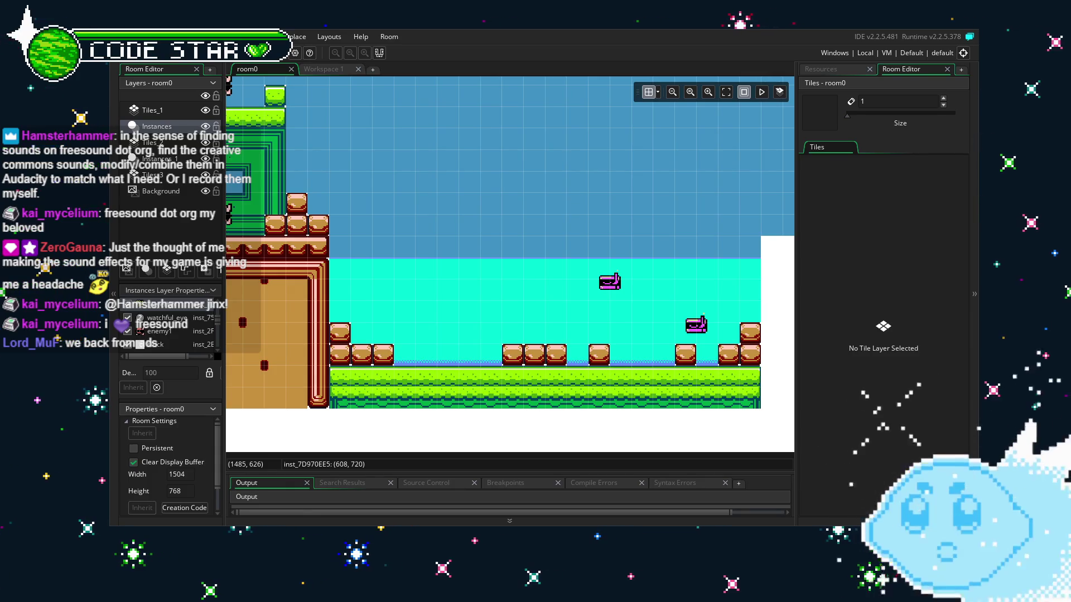
Step: Pan and zoom room0 onto the water section with its two enemy5 instances, and show Resources
{"action": "mouse_move", "coordinate": [678, 281]}
{"action": "left_mouse_down"}
{"action": "mouse_move", "coordinate": [607, 271]}
{"action": "mouse_move", "coordinate": [627, 273]}
{"action": "left_mouse_up"}
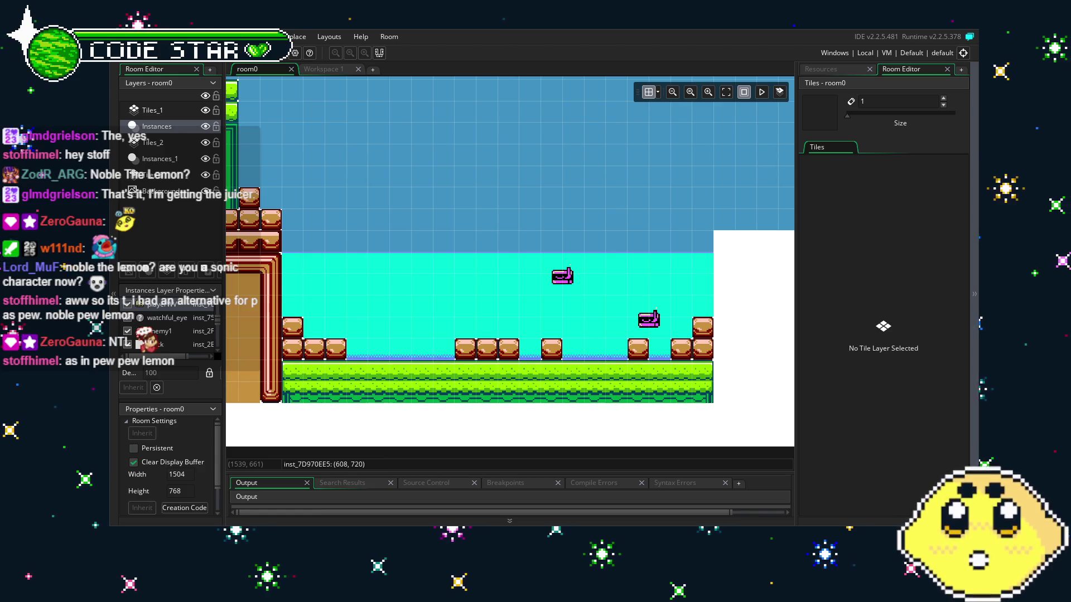
{"action": "left_click_drag", "start_coordinate": [430, 362], "coordinate": [491, 360]}
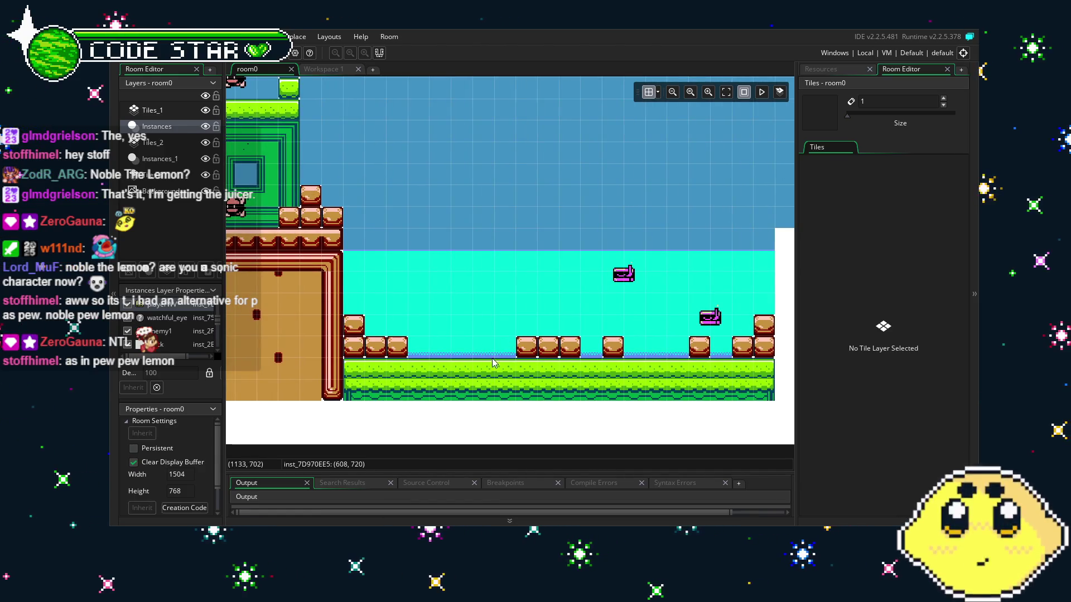
{"action": "scroll", "coordinate": [491, 360], "scroll_direction": "up", "scroll_amount": 2}
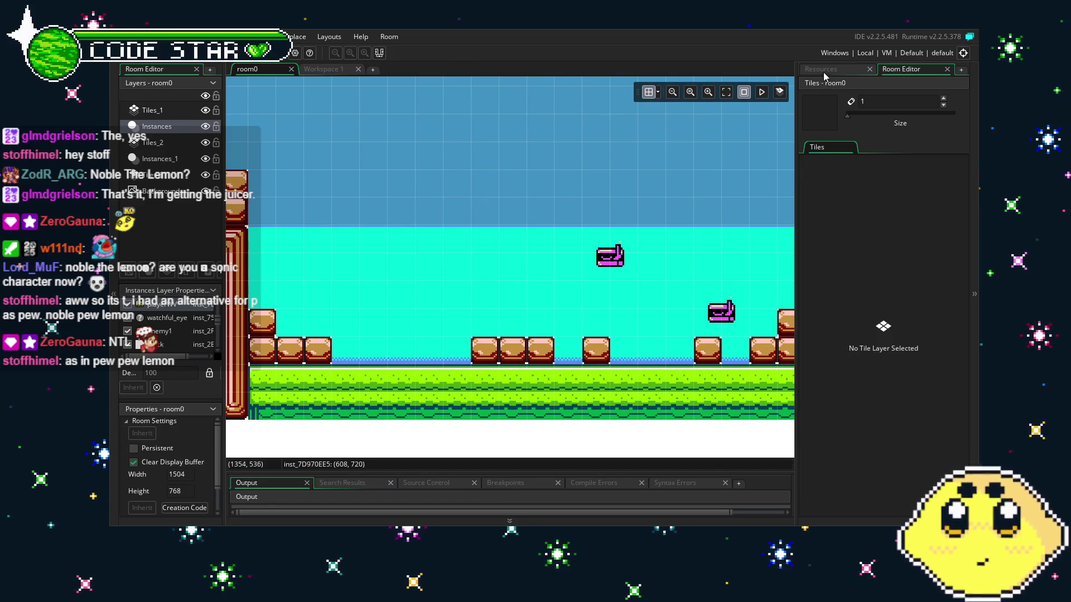
{"action": "left_click", "coordinate": [823, 70]}
Step: Open enemy5 and review its block1, block and attack collision event code
{"action": "double_click", "coordinate": [862, 318]}
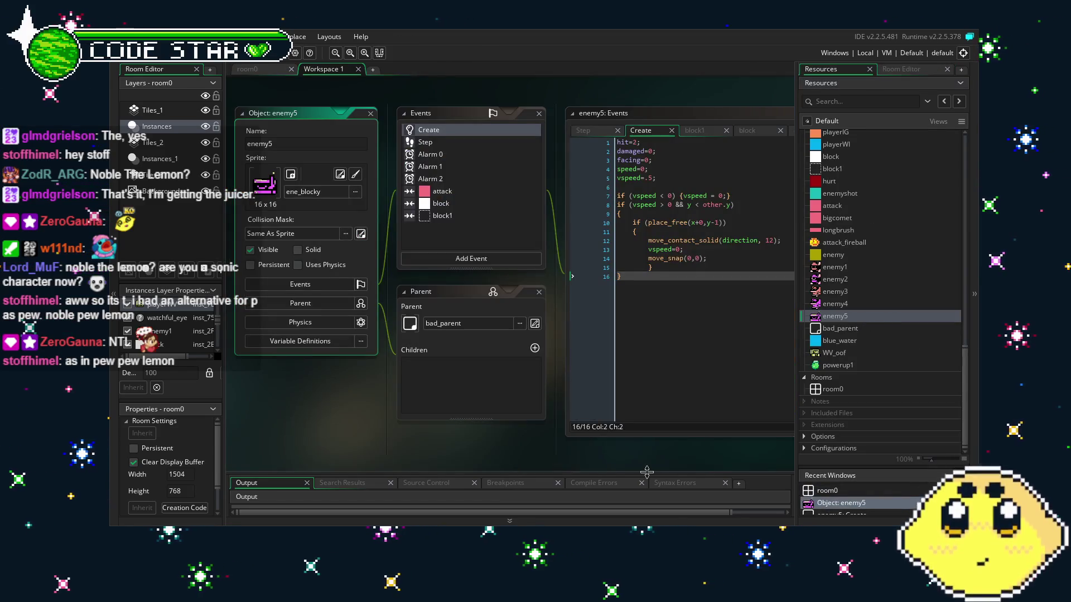
{"action": "double_click", "coordinate": [394, 209]}
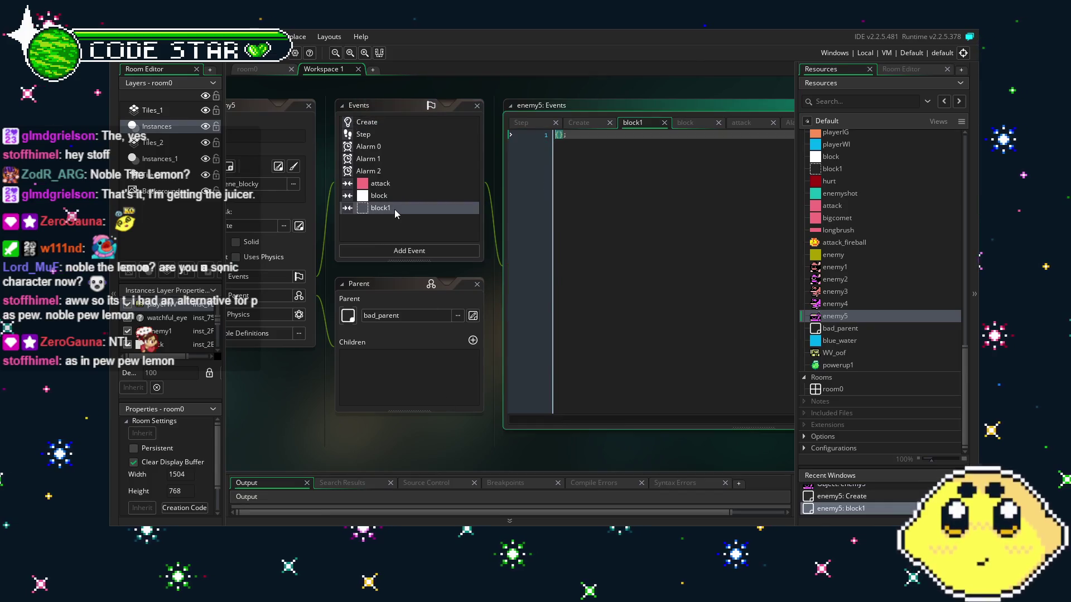
{"action": "double_click", "coordinate": [394, 195]}
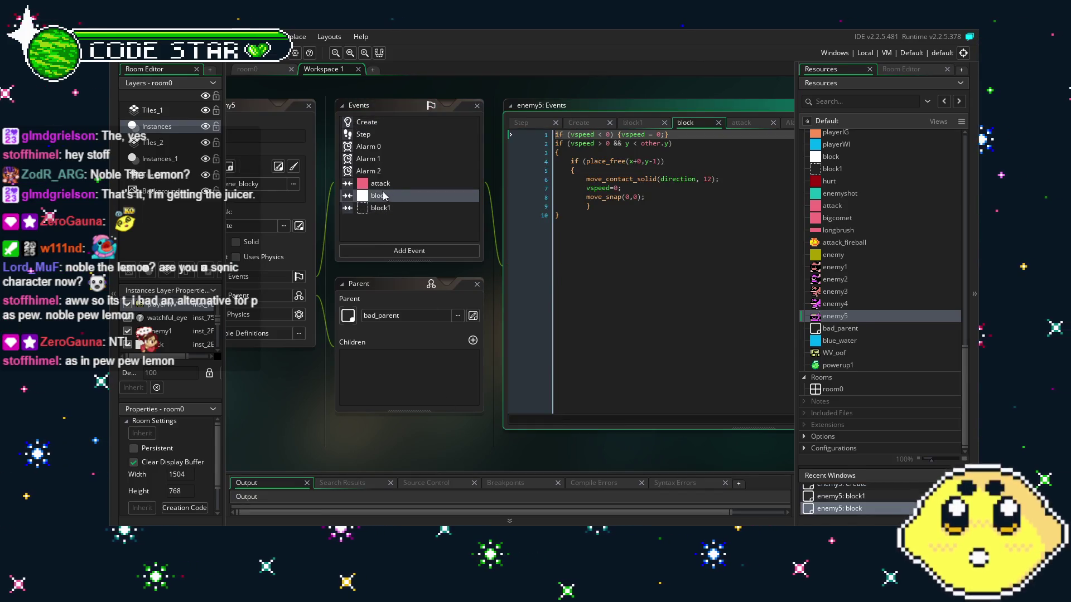
{"action": "left_click", "coordinate": [373, 187]}
{"action": "double_click", "coordinate": [372, 190]}
{"action": "double_click", "coordinate": [393, 196]}
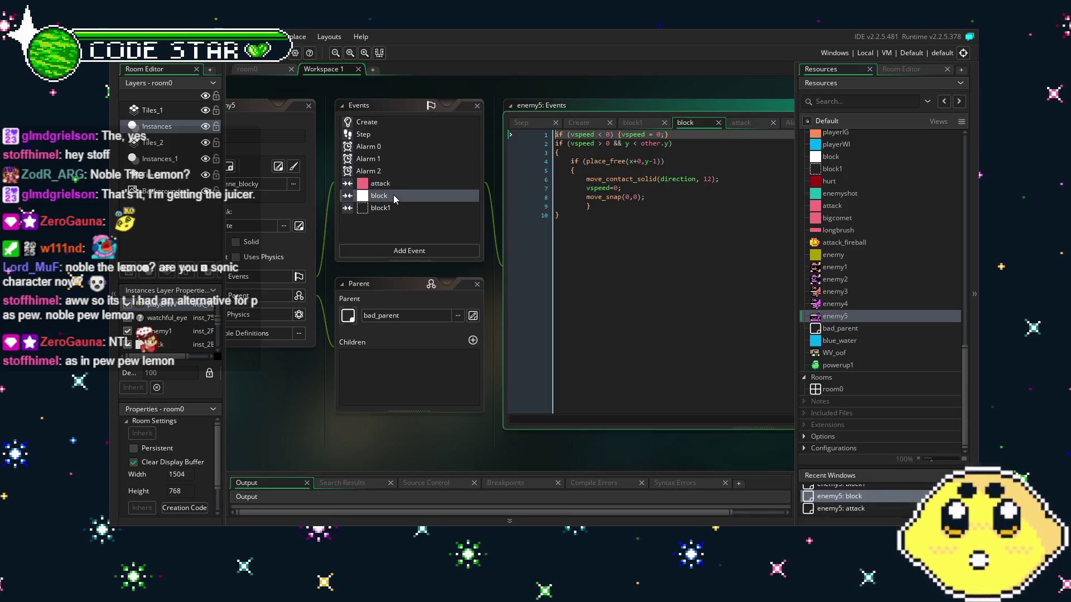
Step: Delete the 'vspeed=.5;' line from enemy5's Create code and return to room0
{"action": "double_click", "coordinate": [398, 128]}
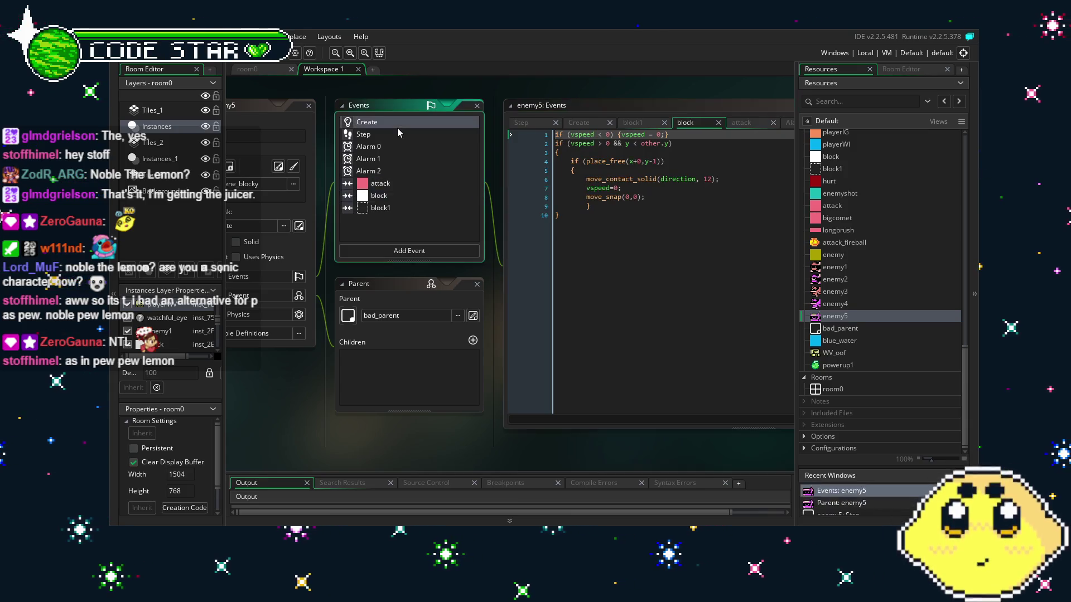
{"action": "left_click", "coordinate": [524, 170]}
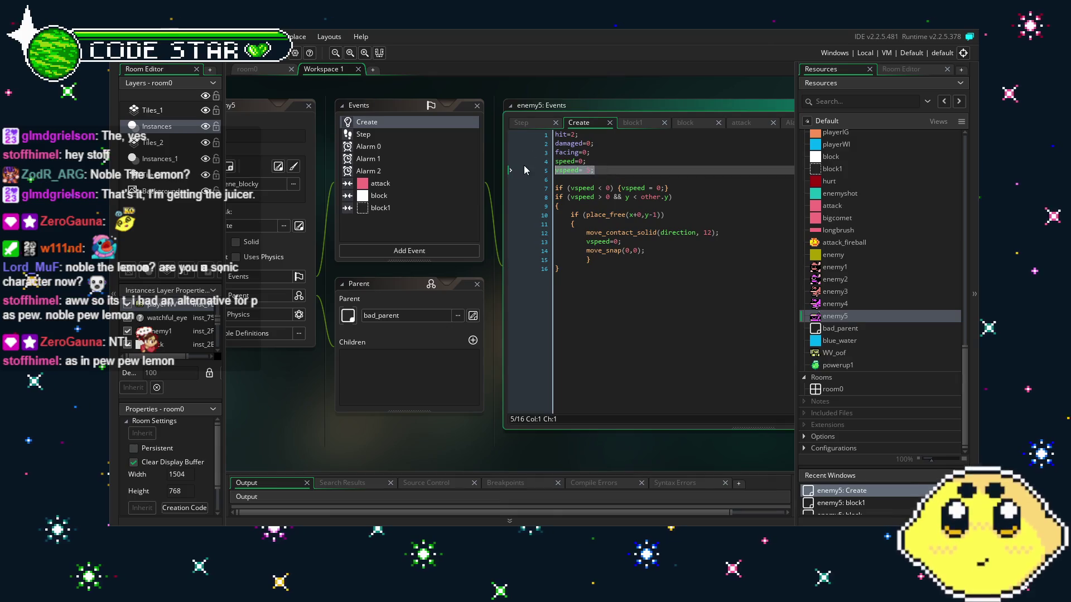
{"action": "key", "text": "BackSpace"}
{"action": "key", "text": "BackSpace"}
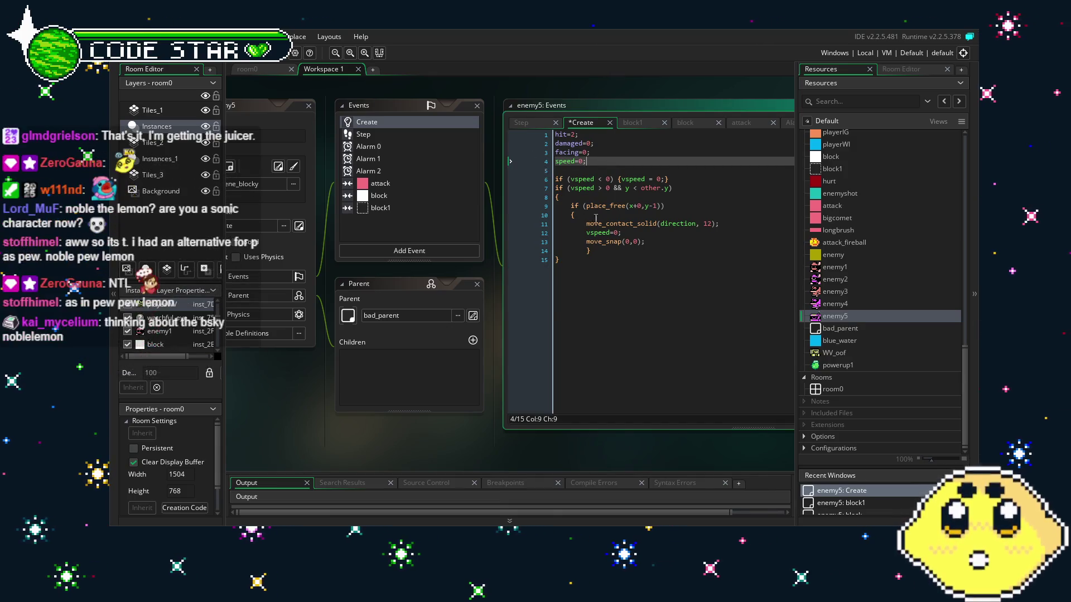
{"action": "left_click", "coordinate": [650, 278]}
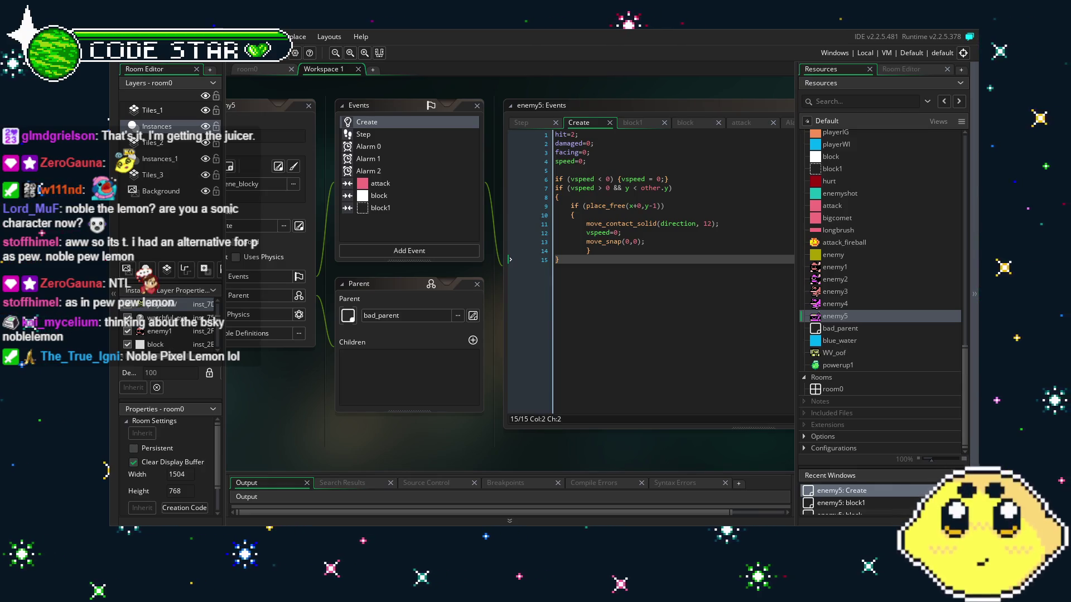
{"action": "mouse_move", "coordinate": [313, 435]}
{"action": "left_mouse_down"}
{"action": "mouse_move", "coordinate": [414, 443]}
{"action": "mouse_move", "coordinate": [377, 434]}
{"action": "left_mouse_up"}
{"action": "key", "text": "ctrl+Tab"}
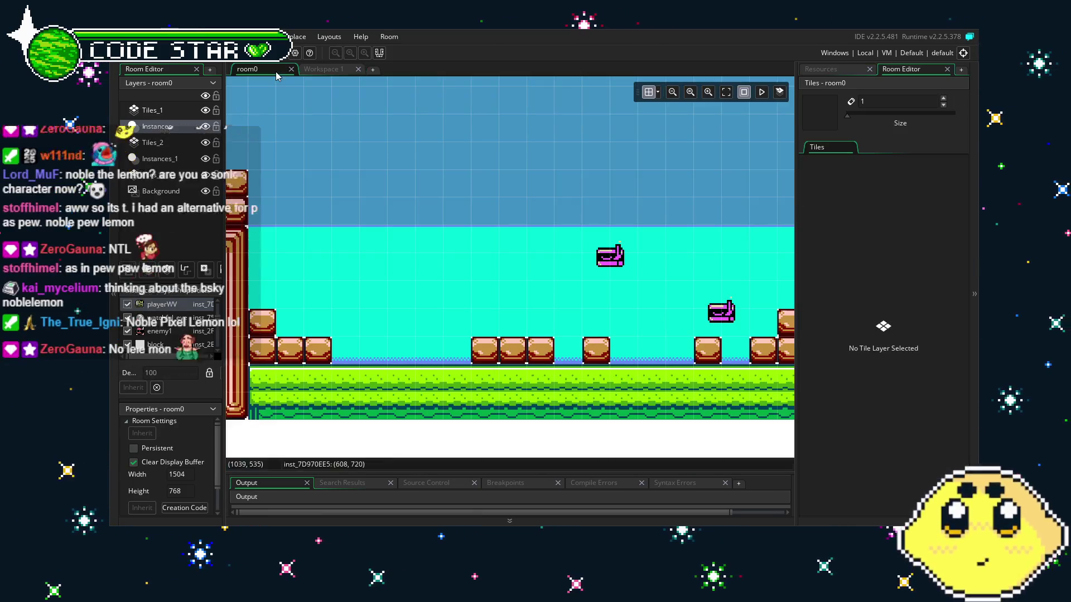
{"action": "left_click_drag", "start_coordinate": [534, 355], "coordinate": [579, 359]}
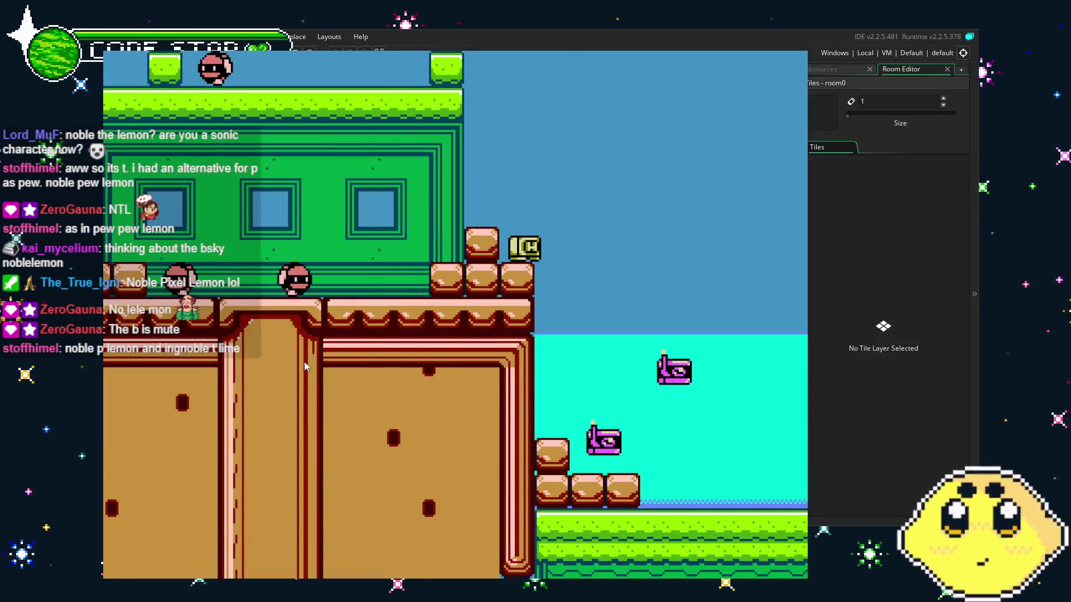
{"action": "key", "text": "Right"}
{"action": "key", "text": "Right"}
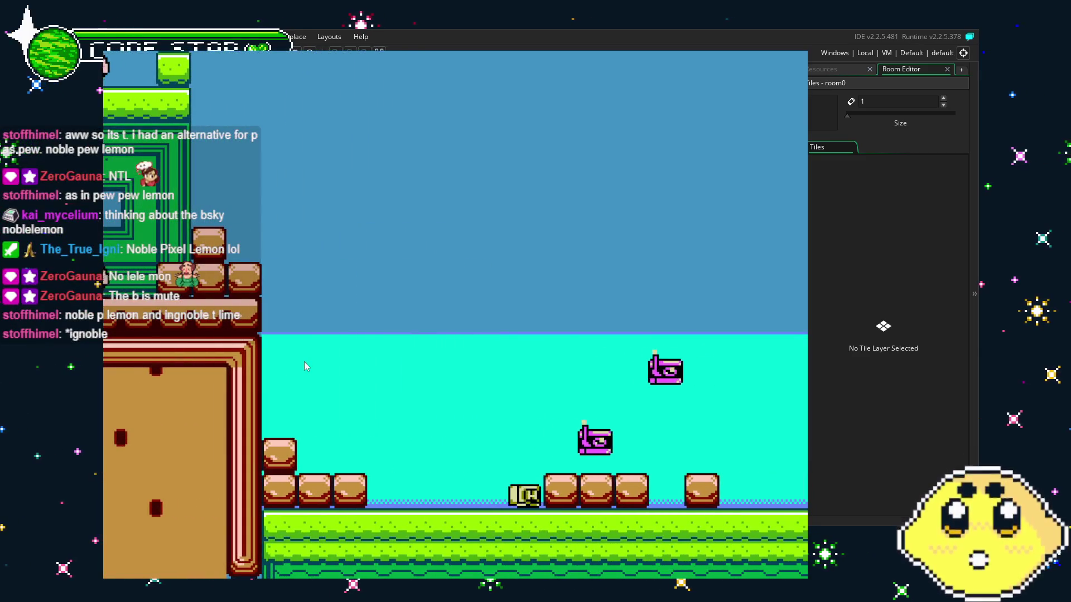
{"action": "key", "text": "Left"}
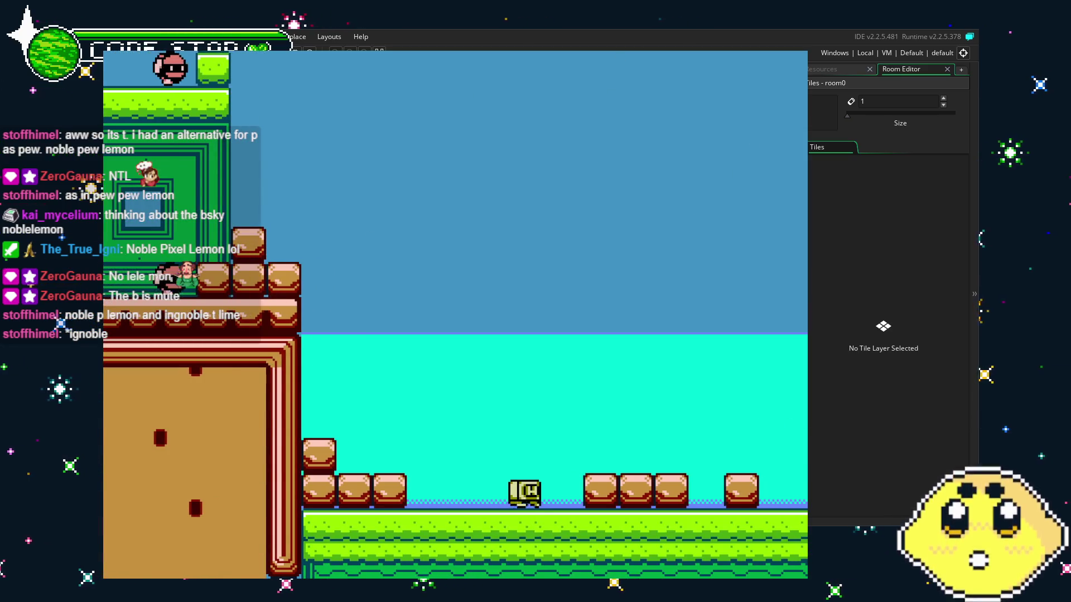
{"action": "key", "text": "Right"}
{"action": "key", "text": "Up"}
{"action": "key", "text": "Left"}
{"action": "key", "text": "Right"}
{"action": "key", "text": "Left"}
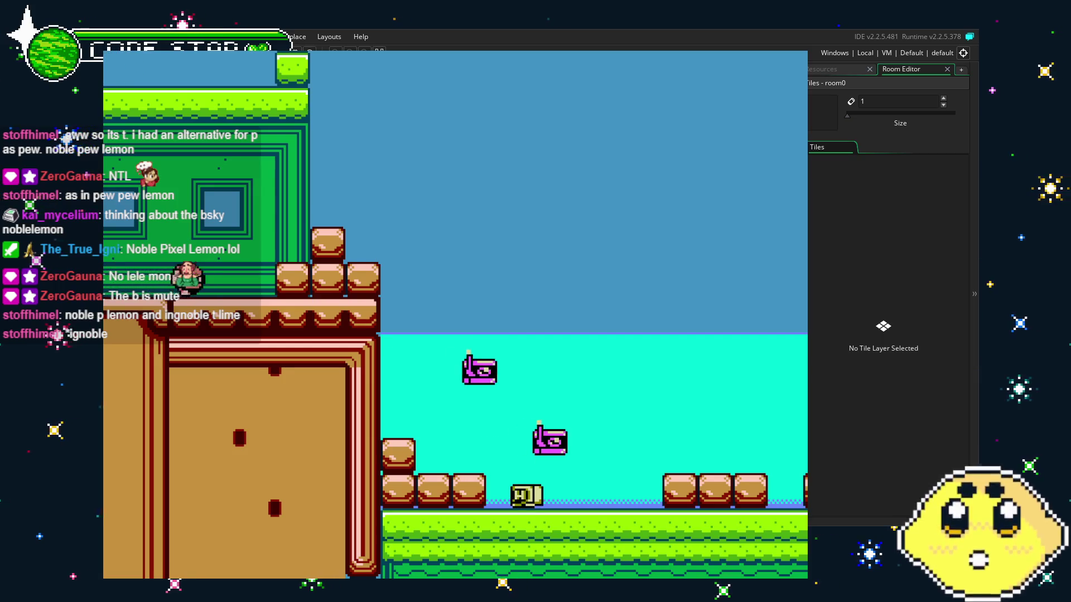
{"action": "key", "text": "Right"}
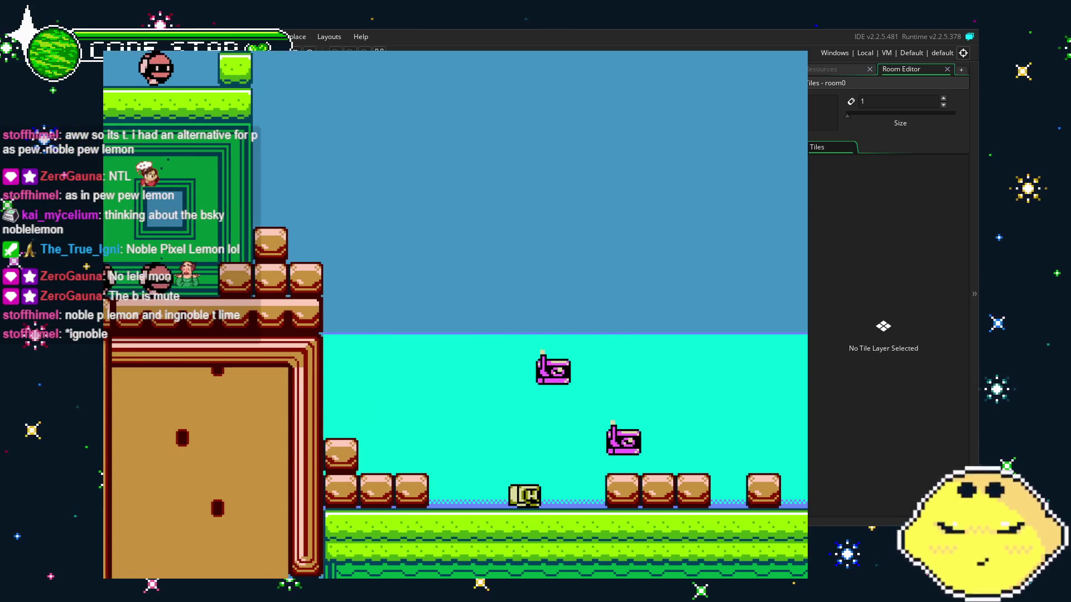
{"action": "key", "text": "Right"}
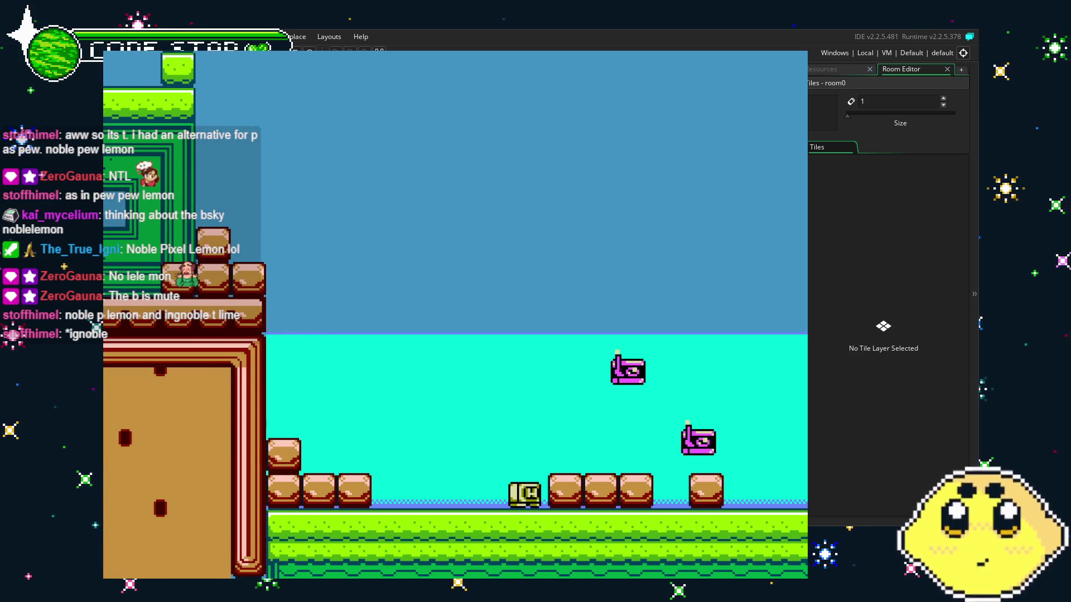
{"action": "key", "text": "Escape"}
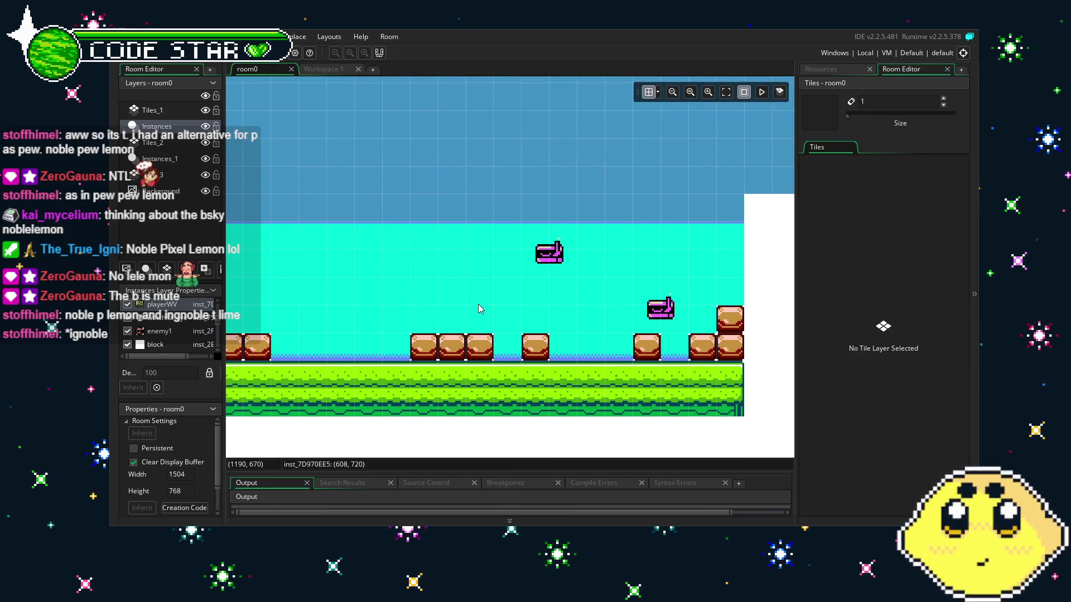
Step: Show the Resources list and zoom room0 in toward its left wall
{"action": "left_click", "coordinate": [821, 69]}
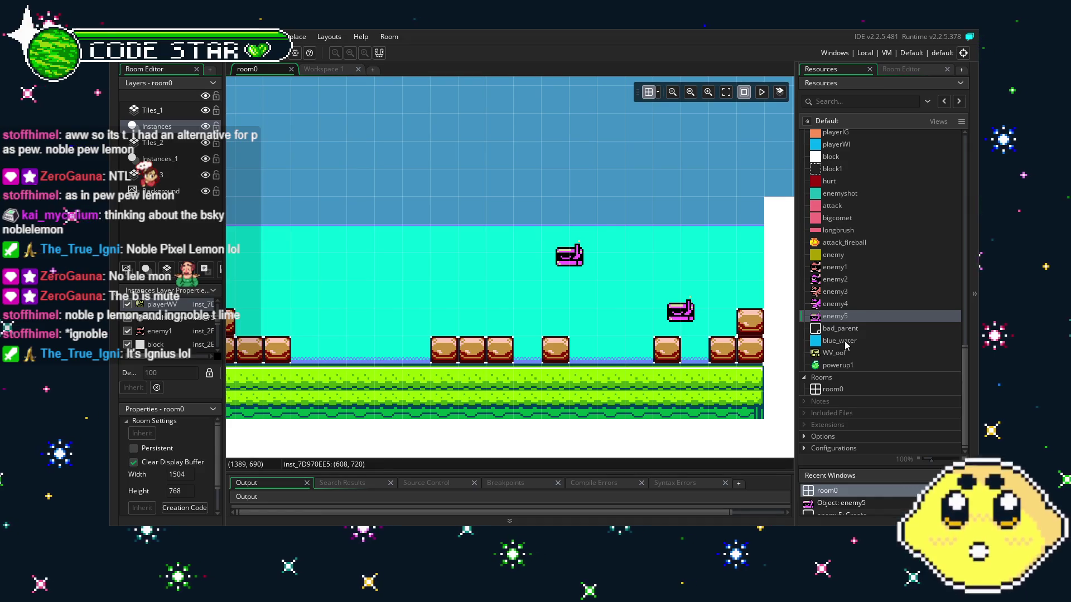
{"action": "scroll", "coordinate": [853, 362], "scroll_direction": "up", "scroll_amount": 2}
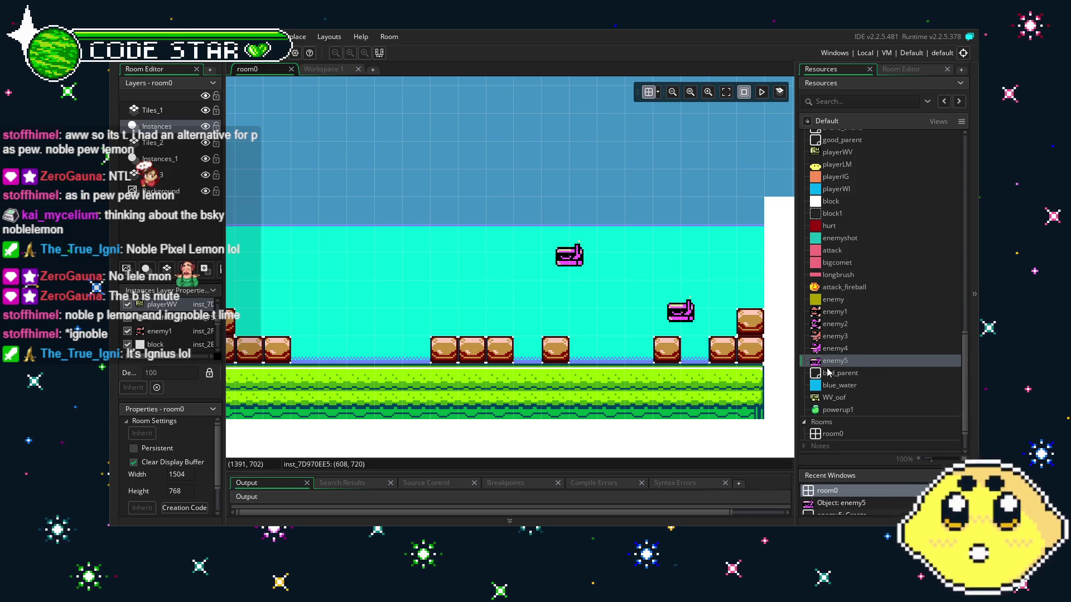
{"action": "mouse_move", "coordinate": [453, 369]}
{"action": "left_mouse_down"}
{"action": "mouse_move", "coordinate": [524, 358]}
{"action": "mouse_move", "coordinate": [499, 363]}
{"action": "left_mouse_up"}
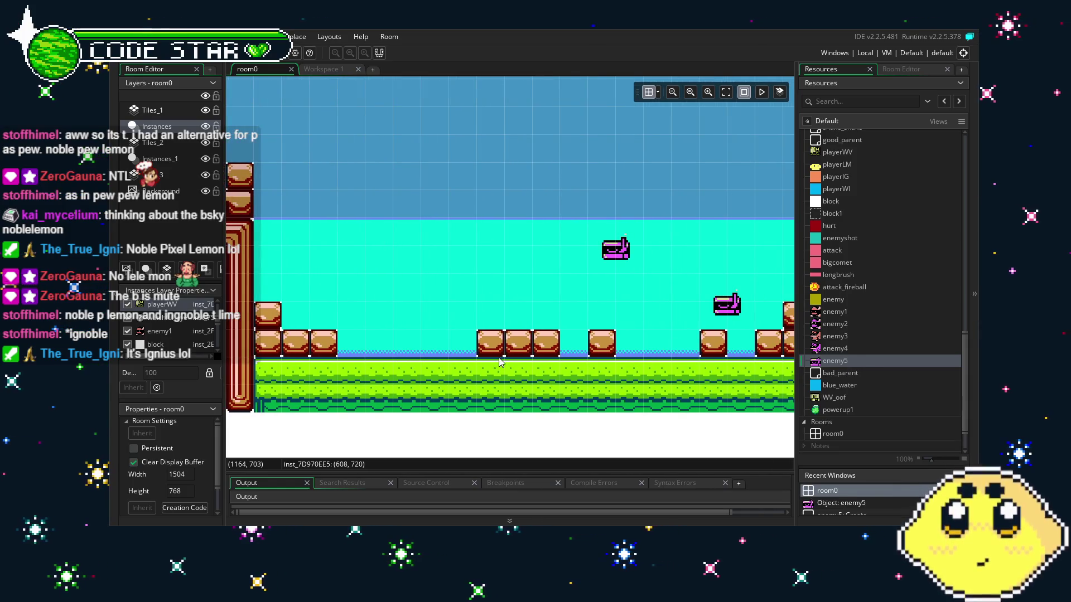
{"action": "scroll", "coordinate": [823, 364], "scroll_direction": "up", "scroll_amount": 10}
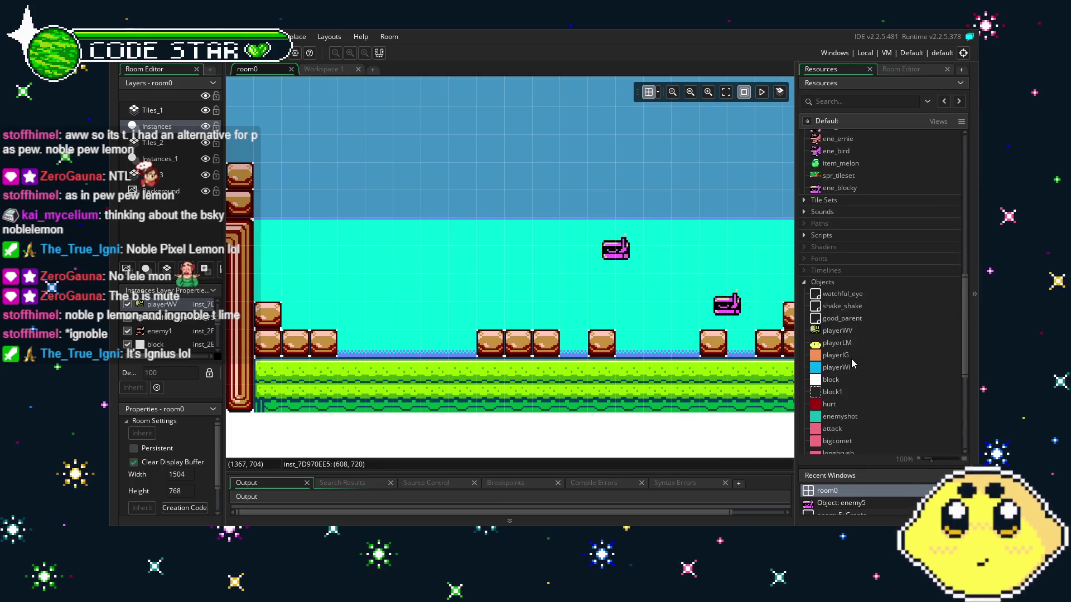
{"action": "scroll", "coordinate": [852, 363], "scroll_direction": "up", "scroll_amount": 3}
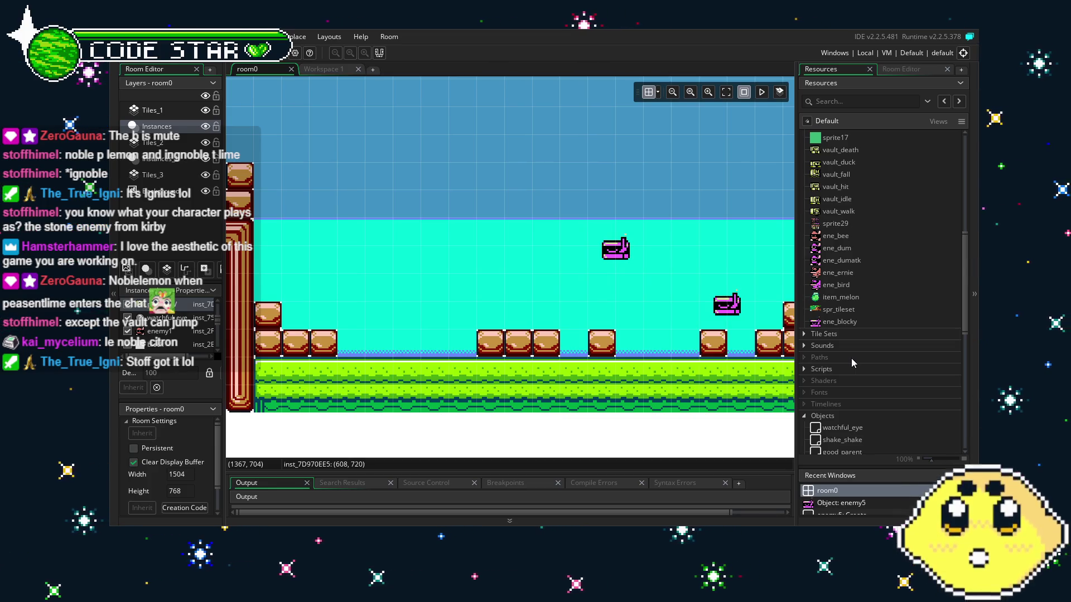
{"action": "left_click_drag", "start_coordinate": [364, 278], "coordinate": [431, 290]}
{"action": "left_click_drag", "start_coordinate": [283, 282], "coordinate": [380, 287]}
{"action": "left_click_drag", "start_coordinate": [311, 276], "coordinate": [450, 281]}
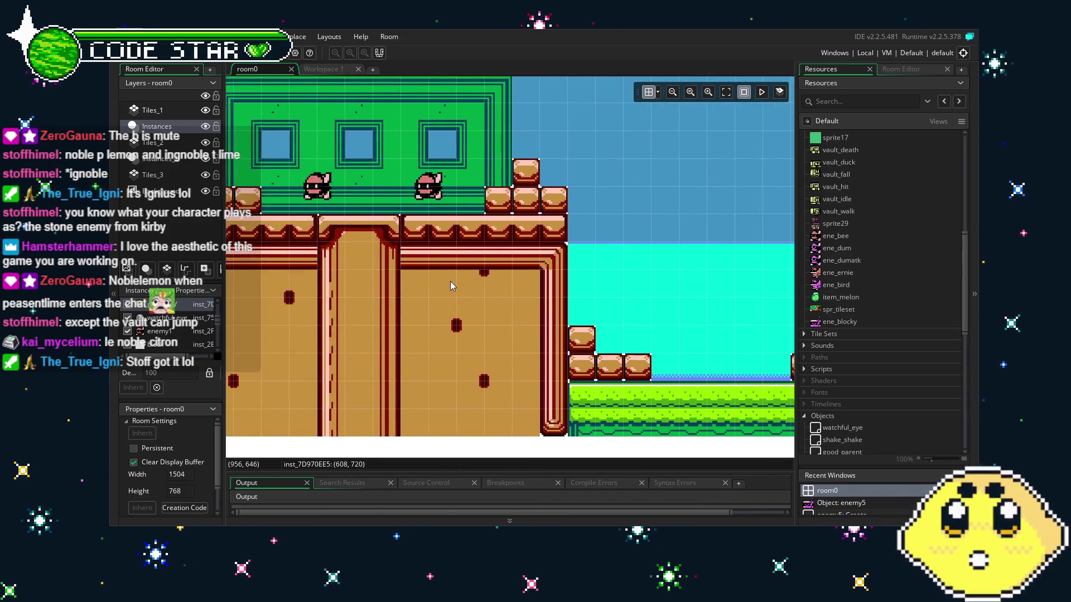
{"action": "left_click_drag", "start_coordinate": [319, 286], "coordinate": [502, 293]}
{"action": "left_click_drag", "start_coordinate": [251, 313], "coordinate": [390, 322]}
{"action": "left_click_drag", "start_coordinate": [262, 335], "coordinate": [396, 319]}
{"action": "mouse_move", "coordinate": [323, 342]}
{"action": "left_mouse_down"}
{"action": "mouse_move", "coordinate": [477, 352]}
{"action": "mouse_move", "coordinate": [416, 340]}
{"action": "left_mouse_up"}
{"action": "mouse_move", "coordinate": [329, 372]}
{"action": "left_mouse_down"}
{"action": "mouse_move", "coordinate": [477, 337]}
{"action": "mouse_move", "coordinate": [549, 340]}
{"action": "mouse_move", "coordinate": [545, 362]}
{"action": "mouse_move", "coordinate": [585, 372]}
{"action": "mouse_move", "coordinate": [232, 331]}
{"action": "left_mouse_up"}
{"action": "left_click_drag", "start_coordinate": [379, 332], "coordinate": [234, 332]}
{"action": "mouse_move", "coordinate": [457, 329]}
{"action": "left_mouse_down"}
{"action": "mouse_move", "coordinate": [234, 329]}
{"action": "mouse_move", "coordinate": [289, 329]}
{"action": "left_mouse_up"}
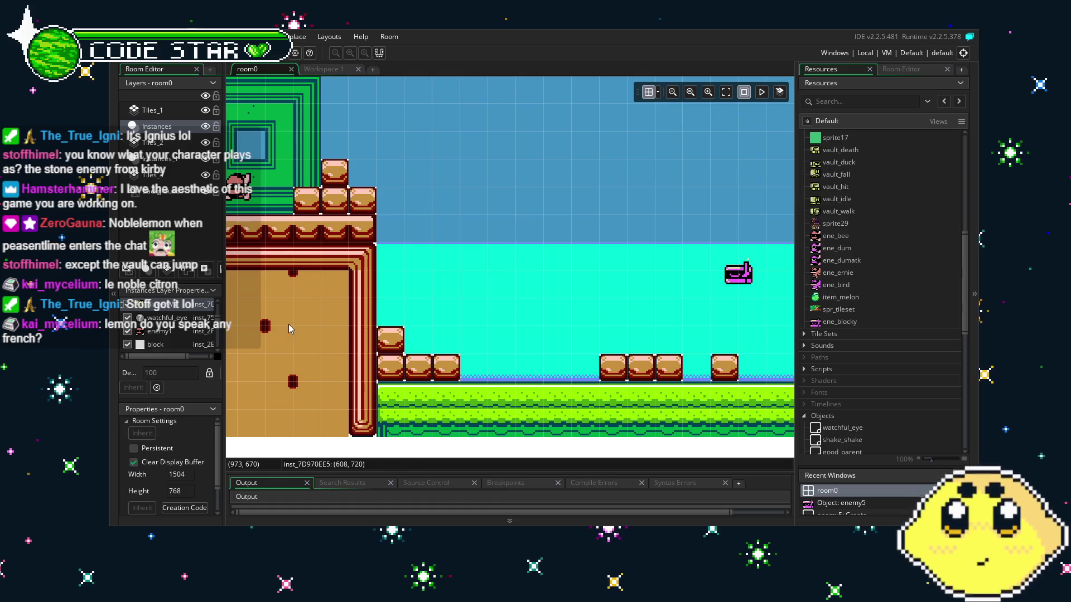
{"action": "scroll", "coordinate": [390, 334], "scroll_direction": "right", "scroll_amount": 10}
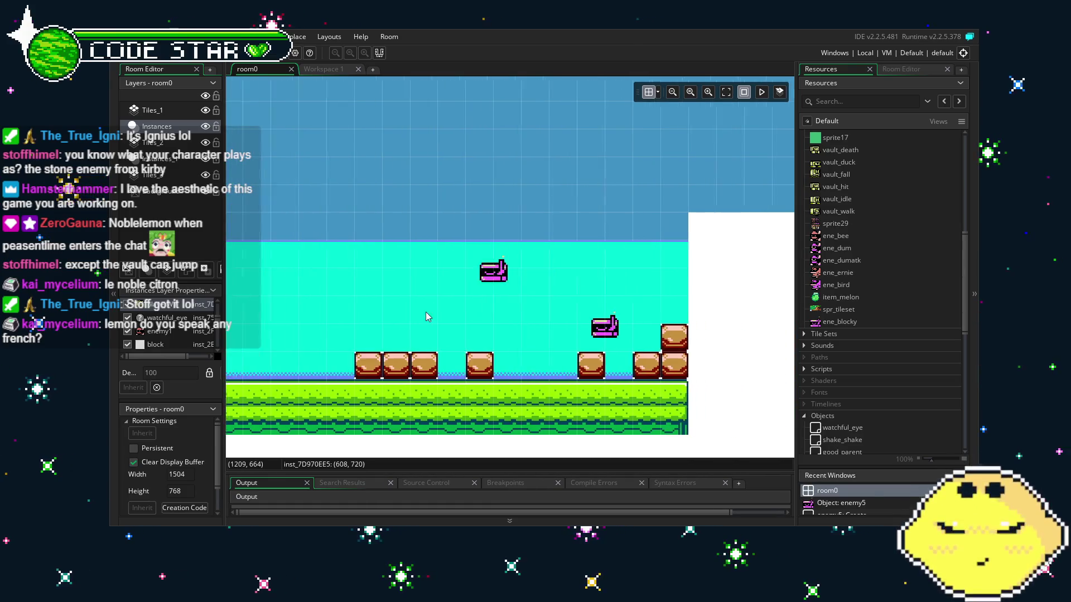
{"action": "scroll", "coordinate": [320, 258], "scroll_direction": "left", "scroll_amount": 7}
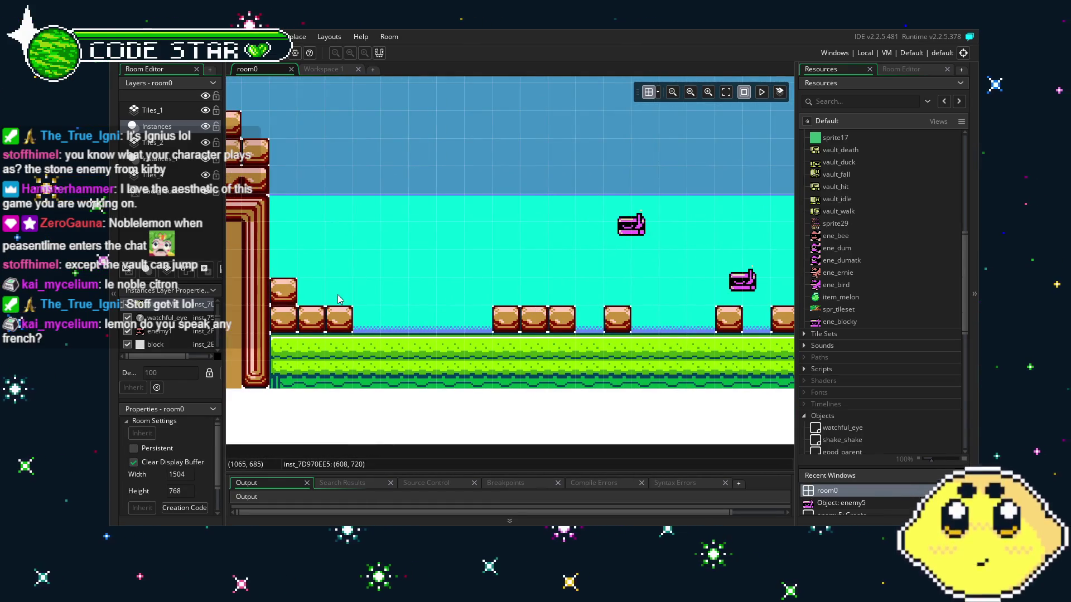
{"action": "scroll", "coordinate": [320, 258], "scroll_direction": "left", "scroll_amount": 3}
{"action": "scroll", "coordinate": [351, 285], "scroll_direction": "left", "scroll_amount": 7}
{"action": "scroll", "coordinate": [350, 286], "scroll_direction": "left", "scroll_amount": 6}
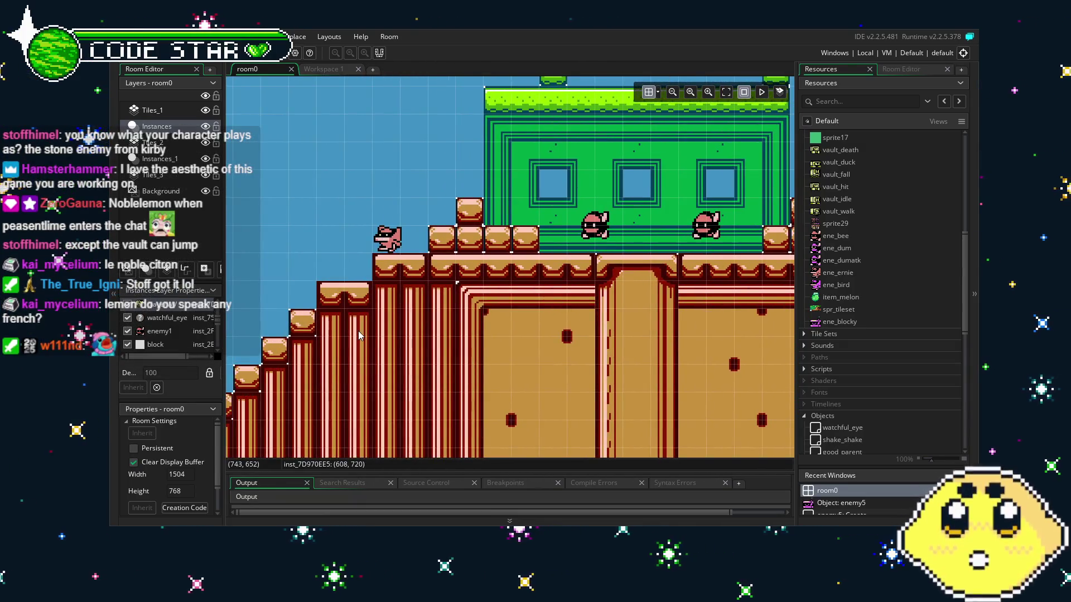
{"action": "scroll", "coordinate": [358, 331], "scroll_direction": "right", "scroll_amount": 4}
{"action": "scroll", "coordinate": [481, 257], "scroll_direction": "right", "scroll_amount": 4}
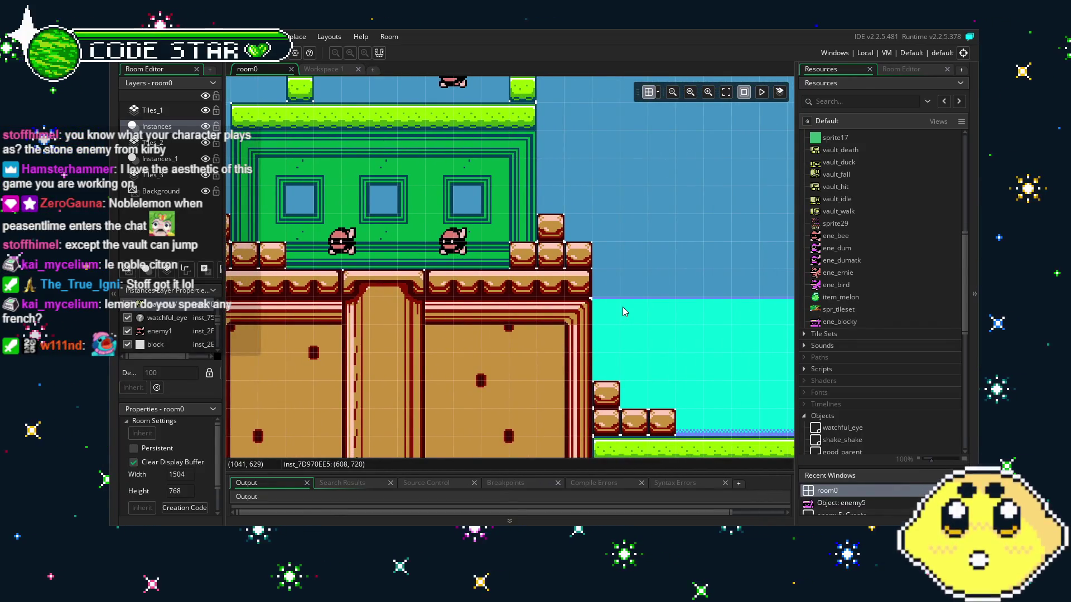
{"action": "scroll", "coordinate": [591, 307], "scroll_direction": "right", "scroll_amount": 2}
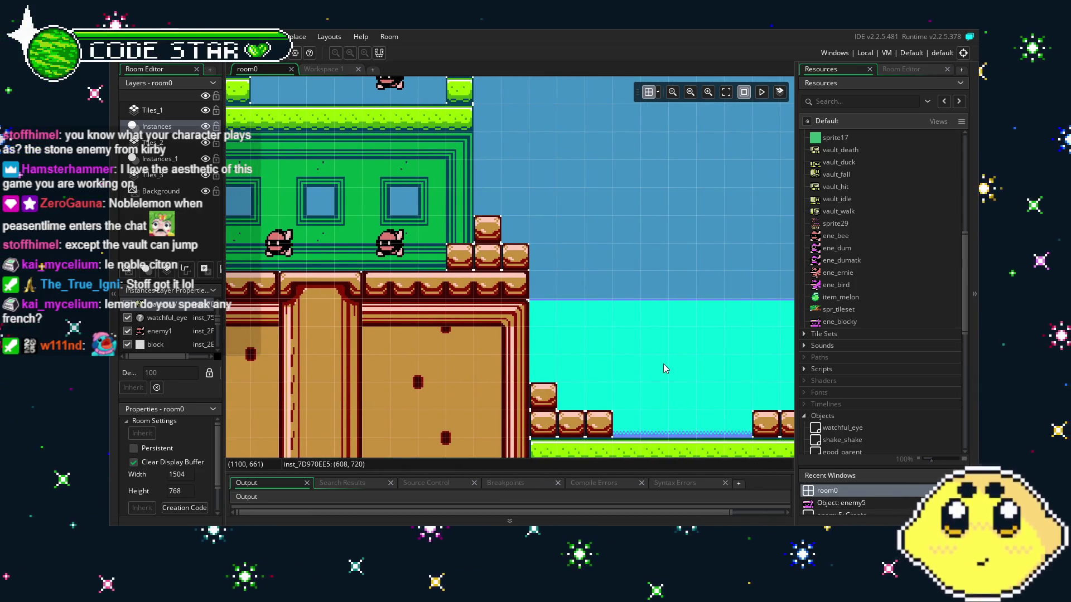
{"action": "left_click_drag", "start_coordinate": [663, 364], "coordinate": [374, 330]}
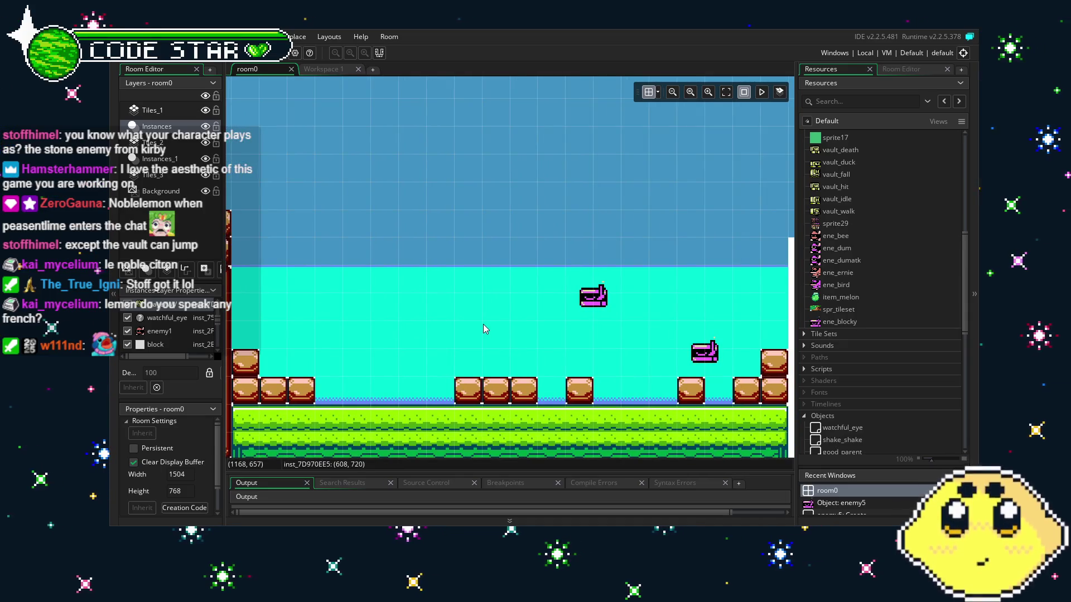
{"action": "left_click_drag", "start_coordinate": [483, 323], "coordinate": [447, 323]}
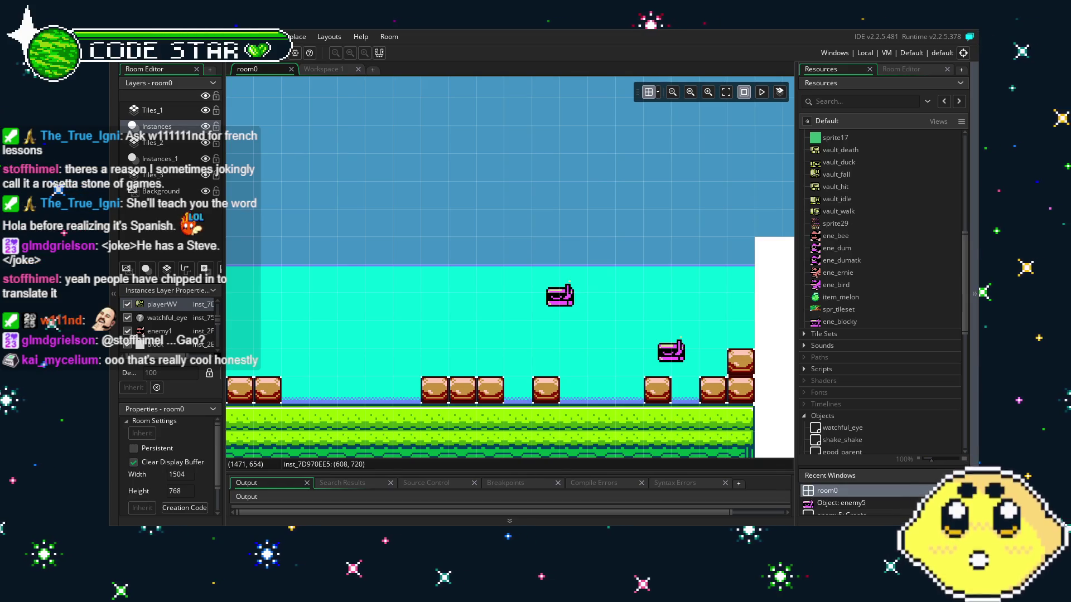
{"action": "scroll", "coordinate": [470, 412], "scroll_direction": "left", "scroll_amount": 10}
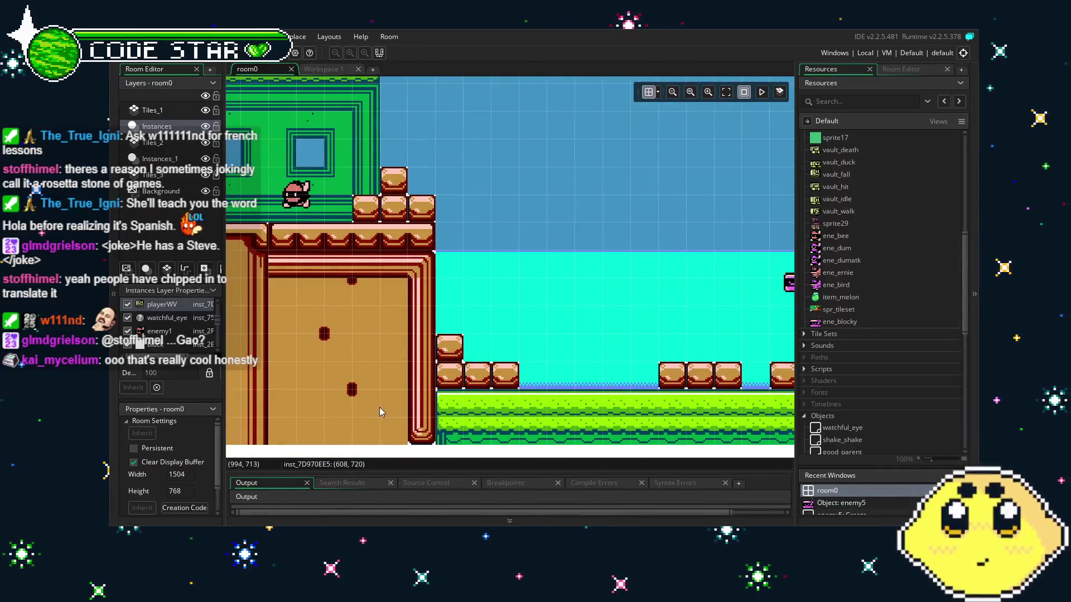
{"action": "scroll", "coordinate": [383, 412], "scroll_direction": "left", "scroll_amount": 10}
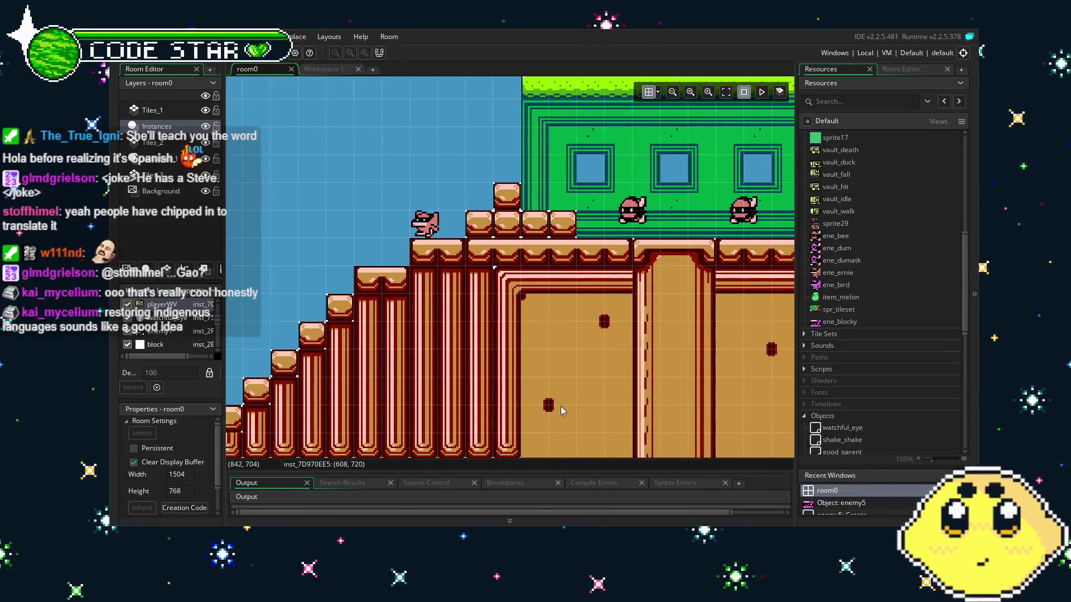
{"action": "left_click_drag", "start_coordinate": [438, 403], "coordinate": [605, 395]}
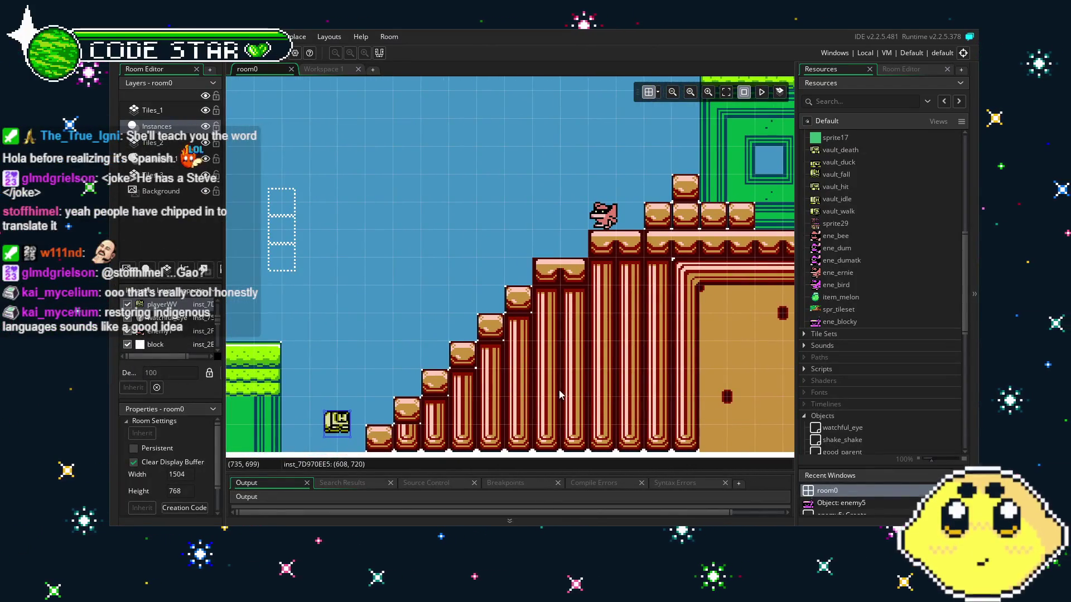
{"action": "left_click_drag", "start_coordinate": [497, 390], "coordinate": [671, 379]}
{"action": "left_click_drag", "start_coordinate": [361, 410], "coordinate": [642, 400]}
{"action": "left_click_drag", "start_coordinate": [491, 394], "coordinate": [611, 383]}
{"action": "left_click_drag", "start_coordinate": [424, 400], "coordinate": [531, 412]}
{"action": "left_click_drag", "start_coordinate": [435, 411], "coordinate": [613, 411]}
{"action": "left_click_drag", "start_coordinate": [424, 411], "coordinate": [604, 402]}
{"action": "scroll", "coordinate": [604, 403], "scroll_direction": "right", "scroll_amount": 5}
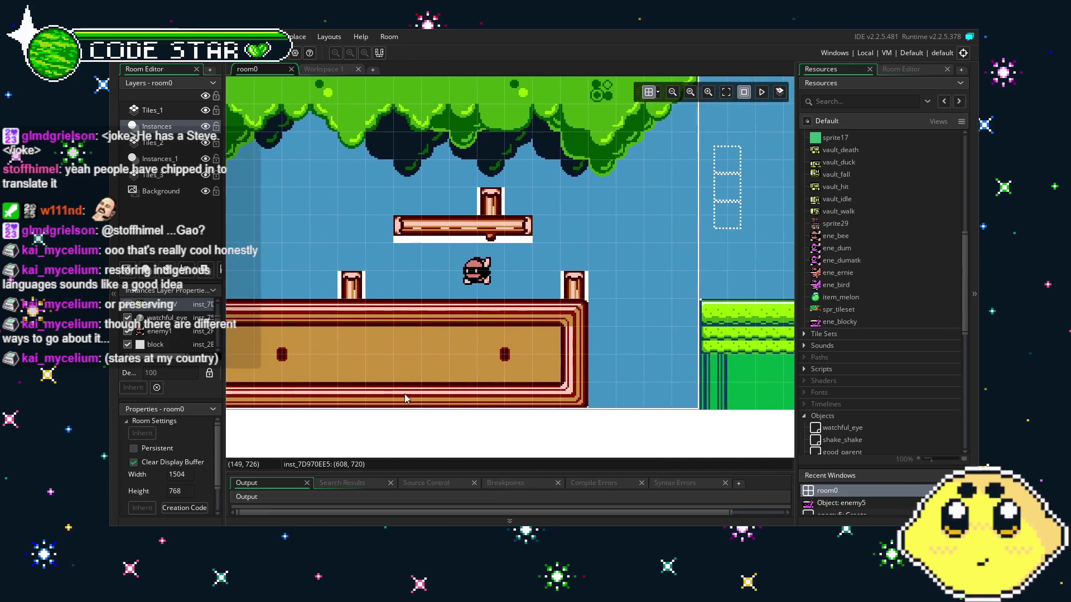
{"action": "scroll", "coordinate": [658, 393], "scroll_direction": "right", "scroll_amount": 3}
{"action": "scroll", "coordinate": [658, 393], "scroll_direction": "right", "scroll_amount": 6}
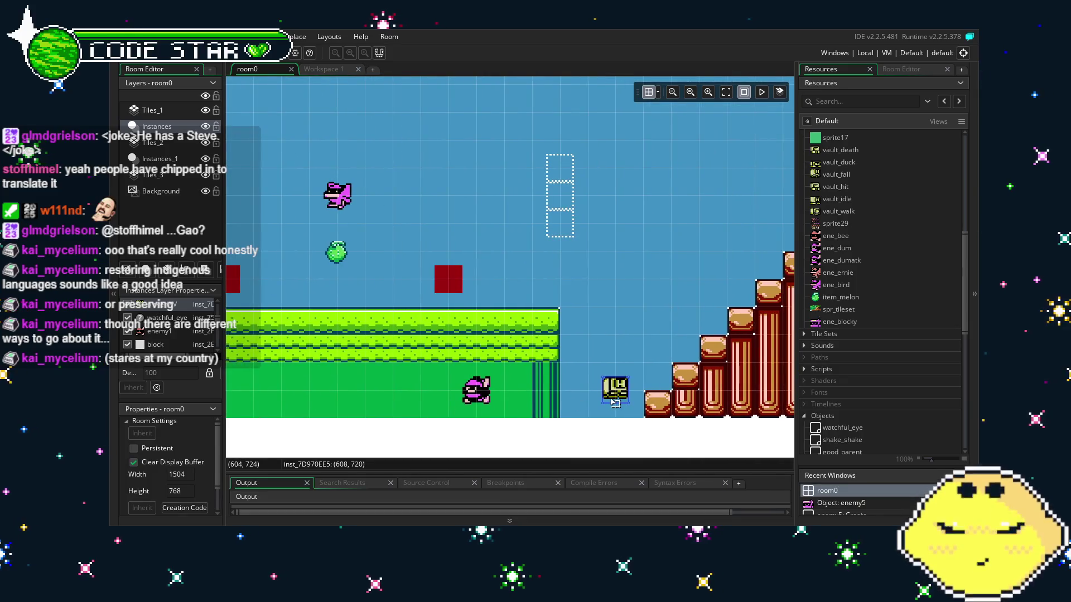
{"action": "scroll", "coordinate": [447, 402], "scroll_direction": "right", "scroll_amount": 8}
{"action": "scroll", "coordinate": [629, 346], "scroll_direction": "right", "scroll_amount": 1}
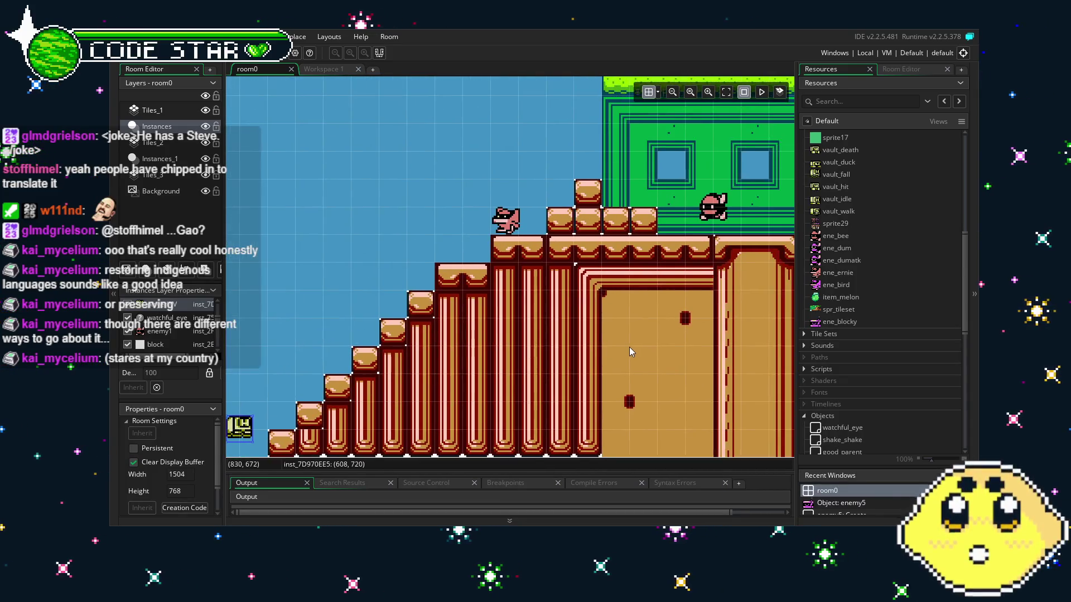
{"action": "scroll", "coordinate": [451, 339], "scroll_direction": "right", "scroll_amount": 6}
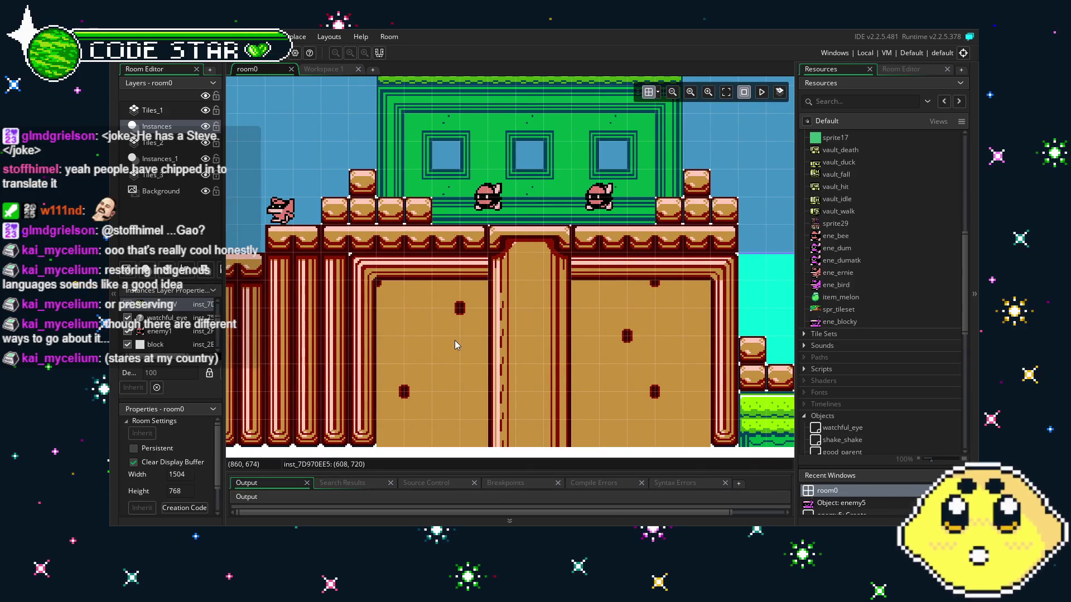
{"action": "scroll", "coordinate": [545, 388], "scroll_direction": "right", "scroll_amount": 4}
{"action": "scroll", "coordinate": [545, 386], "scroll_direction": "right", "scroll_amount": 3}
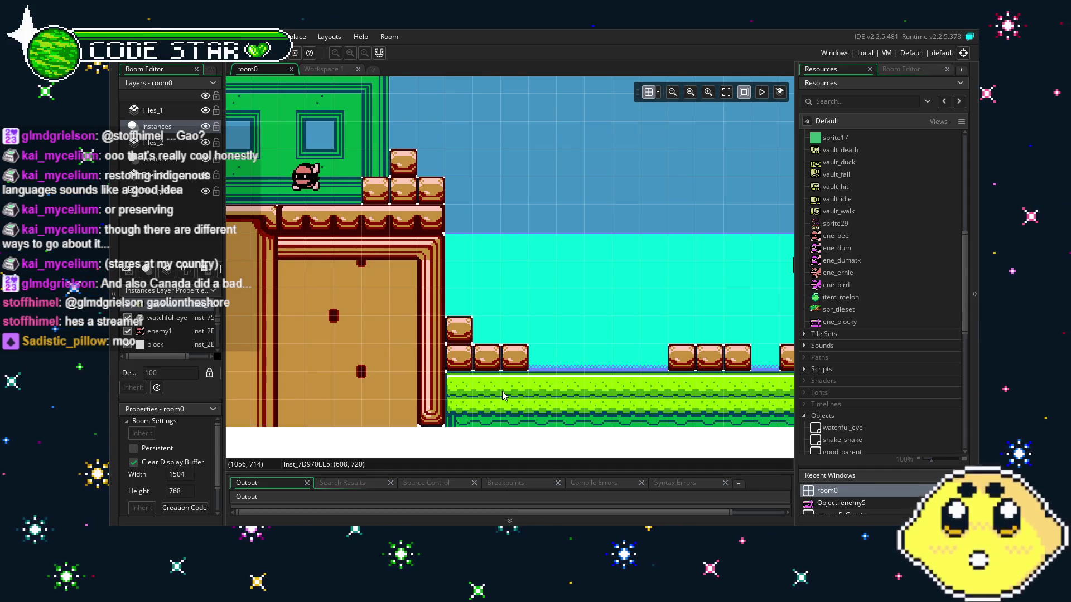
{"action": "scroll", "coordinate": [406, 322], "scroll_direction": "left", "scroll_amount": 1}
{"action": "left_click_drag", "start_coordinate": [406, 321], "coordinate": [607, 312]}
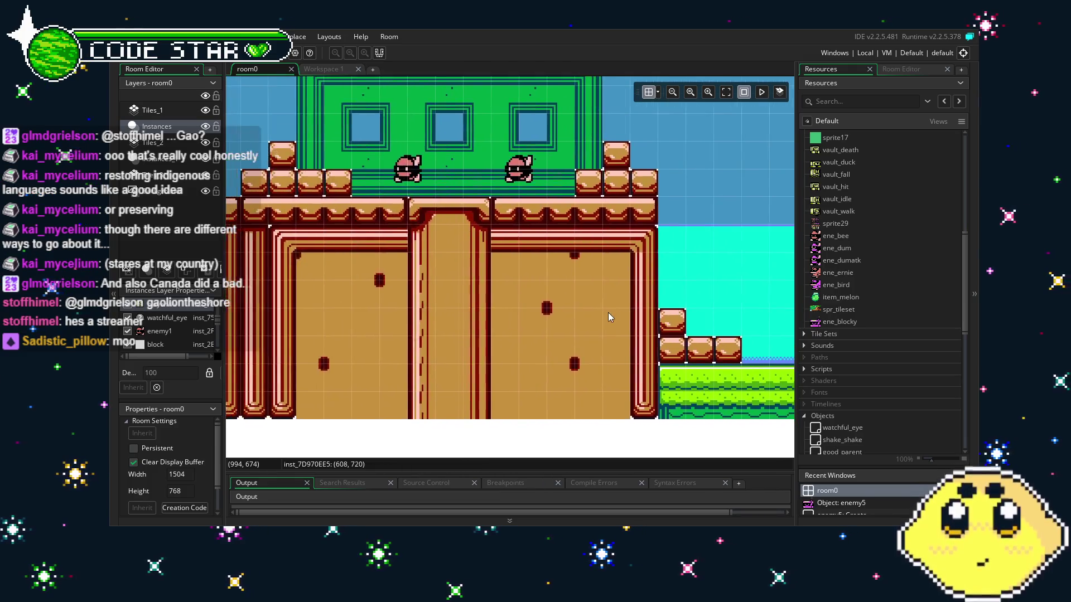
{"action": "left_click_drag", "start_coordinate": [434, 306], "coordinate": [568, 320]}
{"action": "scroll", "coordinate": [508, 313], "scroll_direction": "right", "scroll_amount": 5}
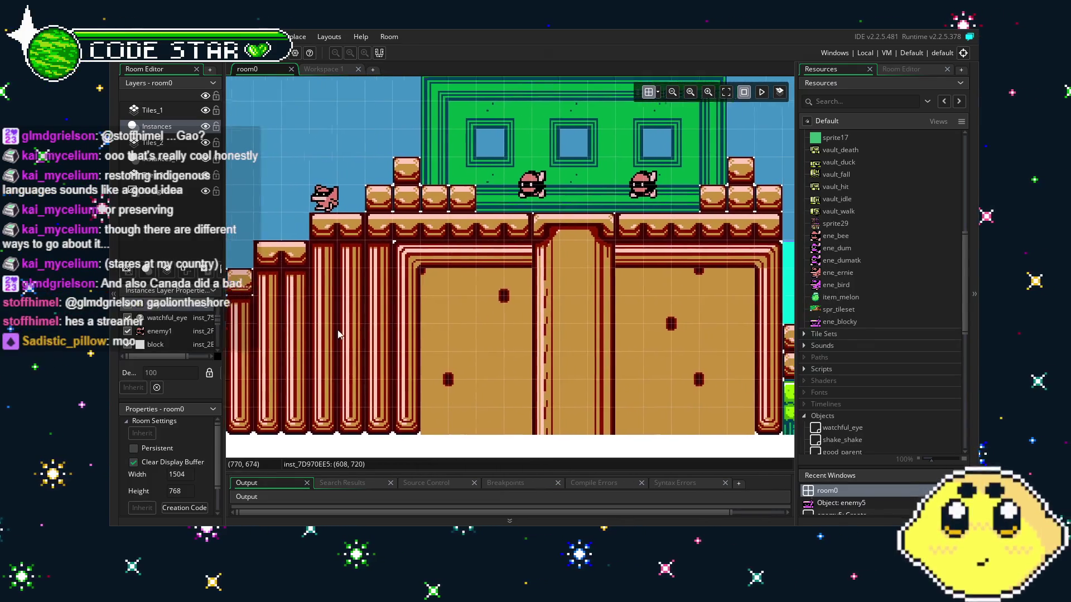
{"action": "scroll", "coordinate": [678, 288], "scroll_direction": "right", "scroll_amount": 3}
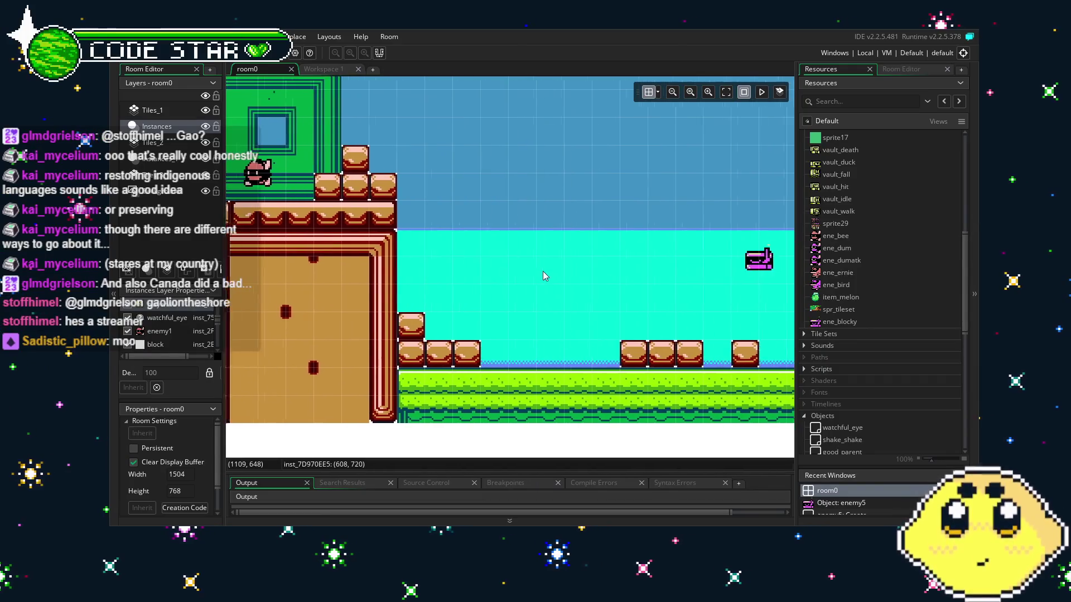
{"action": "scroll", "coordinate": [430, 316], "scroll_direction": "right", "scroll_amount": 7}
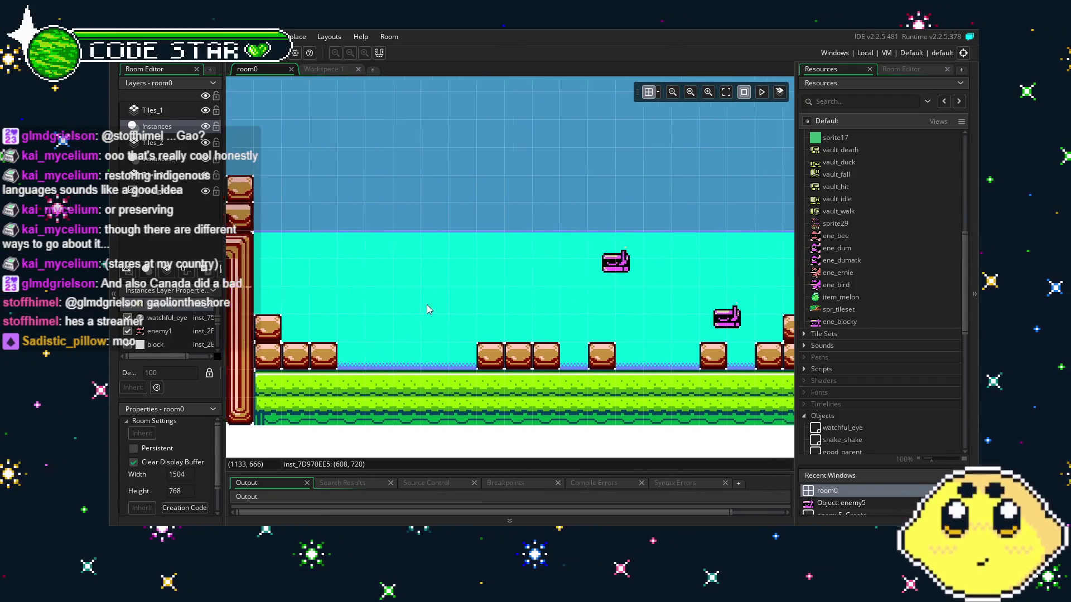
{"action": "left_click_drag", "start_coordinate": [634, 184], "coordinate": [498, 205]}
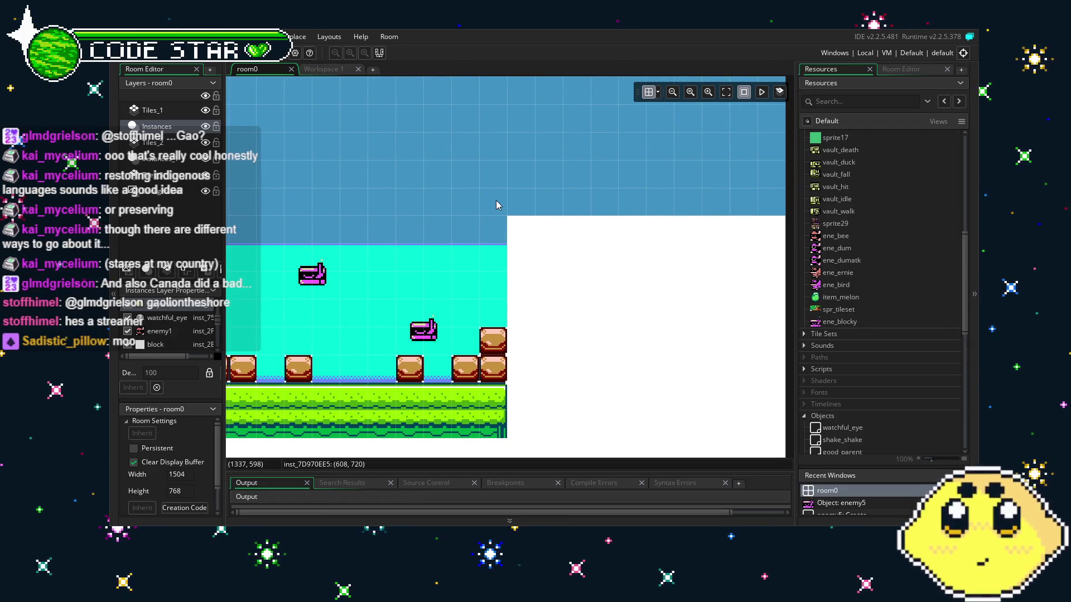
{"action": "scroll", "coordinate": [497, 205], "scroll_direction": "left", "scroll_amount": 6}
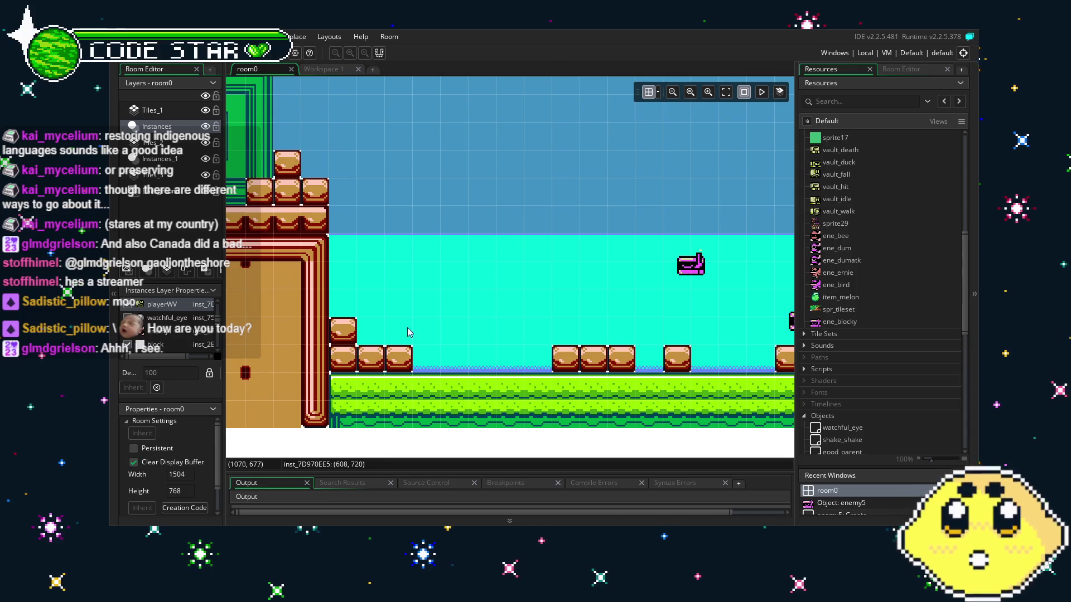
{"action": "left_click_drag", "start_coordinate": [410, 333], "coordinate": [361, 337]}
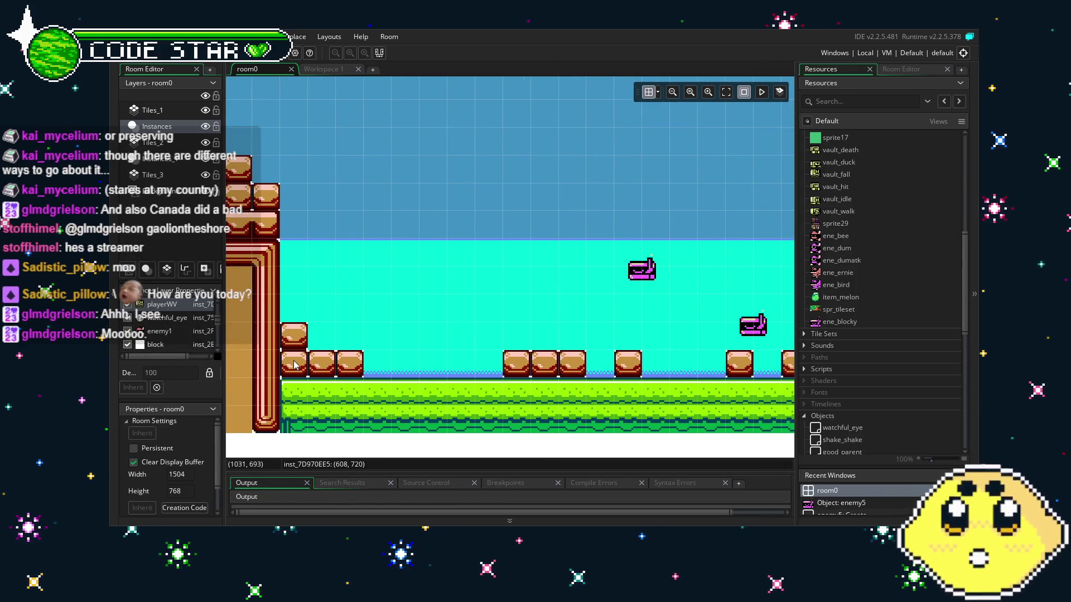
{"action": "scroll", "coordinate": [304, 385], "scroll_direction": "left", "scroll_amount": 2}
{"action": "left_click_drag", "start_coordinate": [265, 383], "coordinate": [472, 383]}
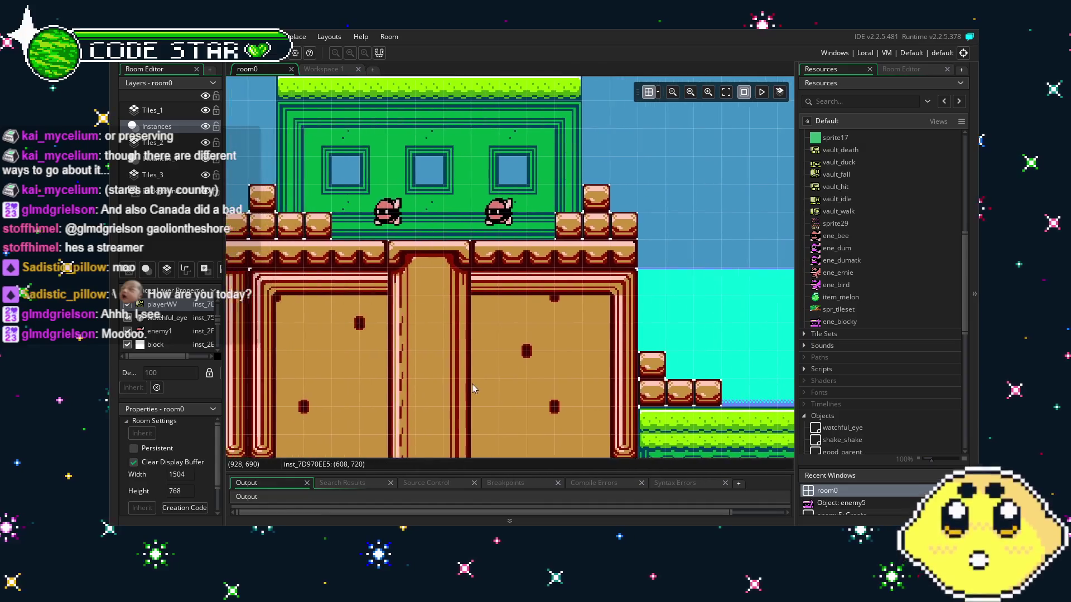
{"action": "left_click_drag", "start_coordinate": [293, 372], "coordinate": [424, 370]}
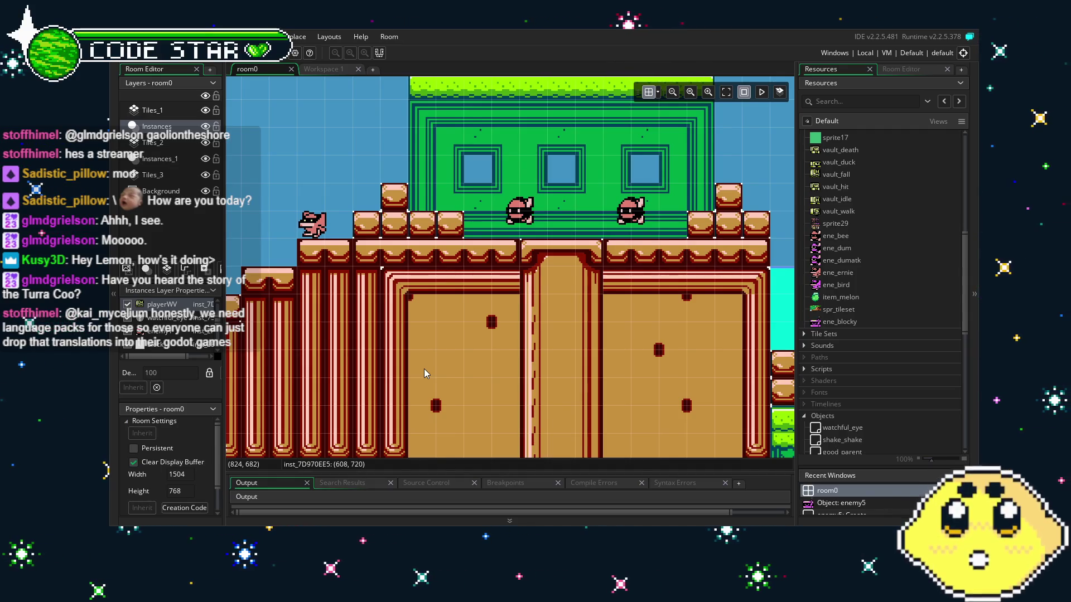
{"action": "scroll", "coordinate": [330, 359], "scroll_direction": "left", "scroll_amount": 3}
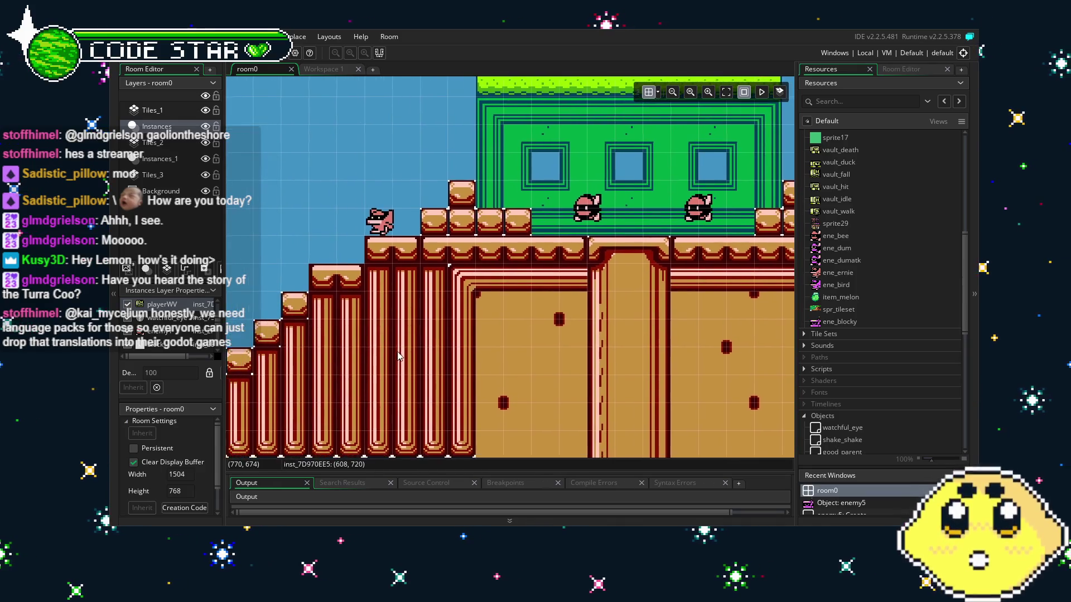
{"action": "scroll", "coordinate": [306, 363], "scroll_direction": "left", "scroll_amount": 5}
{"action": "scroll", "coordinate": [306, 364], "scroll_direction": "down", "scroll_amount": 1}
{"action": "scroll", "coordinate": [439, 385], "scroll_direction": "left", "scroll_amount": 2}
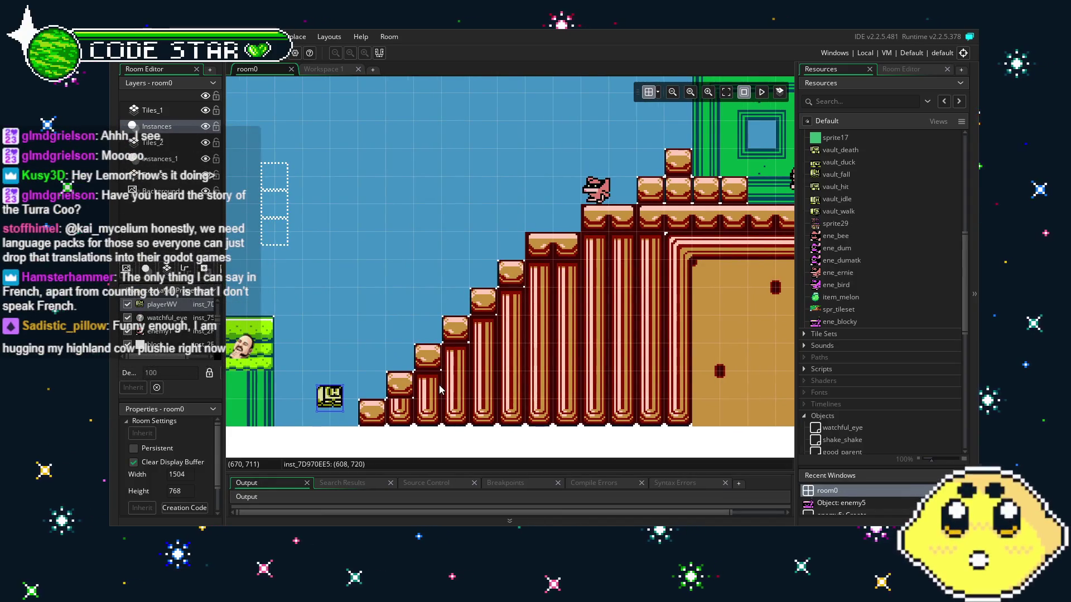
{"action": "scroll", "coordinate": [495, 356], "scroll_direction": "right", "scroll_amount": 4}
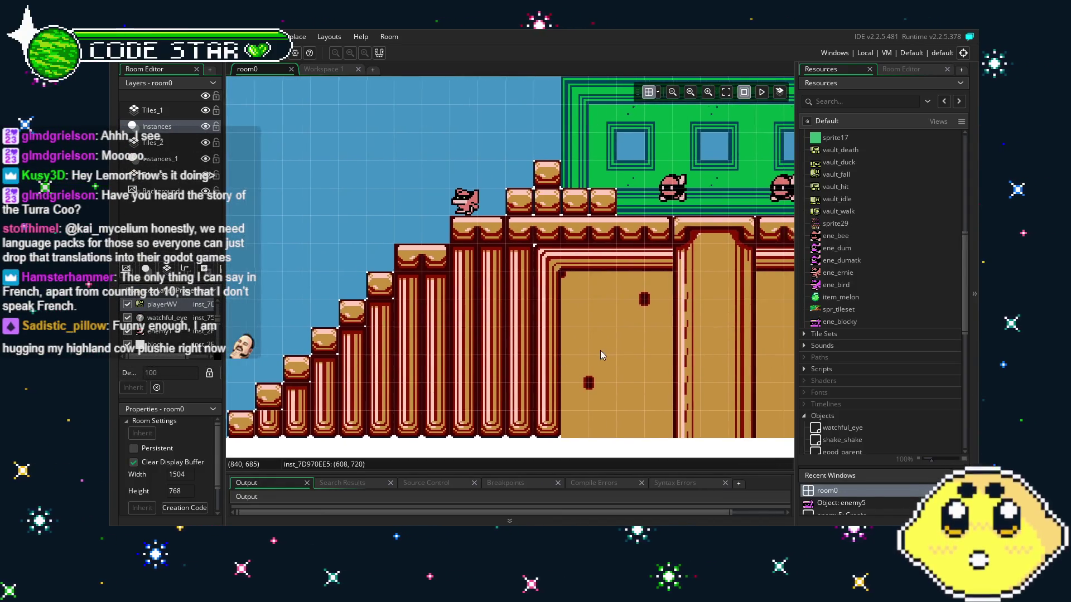
{"action": "scroll", "coordinate": [439, 369], "scroll_direction": "right", "scroll_amount": 4}
{"action": "scroll", "coordinate": [439, 369], "scroll_direction": "up", "scroll_amount": 1}
{"action": "scroll", "coordinate": [541, 352], "scroll_direction": "right", "scroll_amount": 12}
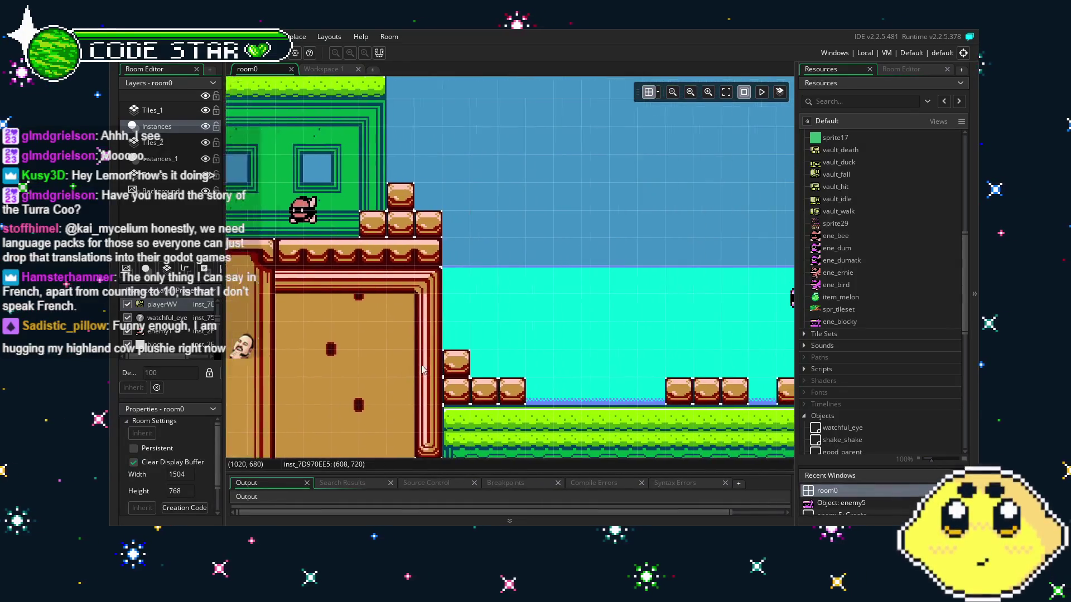
{"action": "scroll", "coordinate": [457, 354], "scroll_direction": "right", "scroll_amount": 4}
{"action": "scroll", "coordinate": [457, 355], "scroll_direction": "down", "scroll_amount": 1}
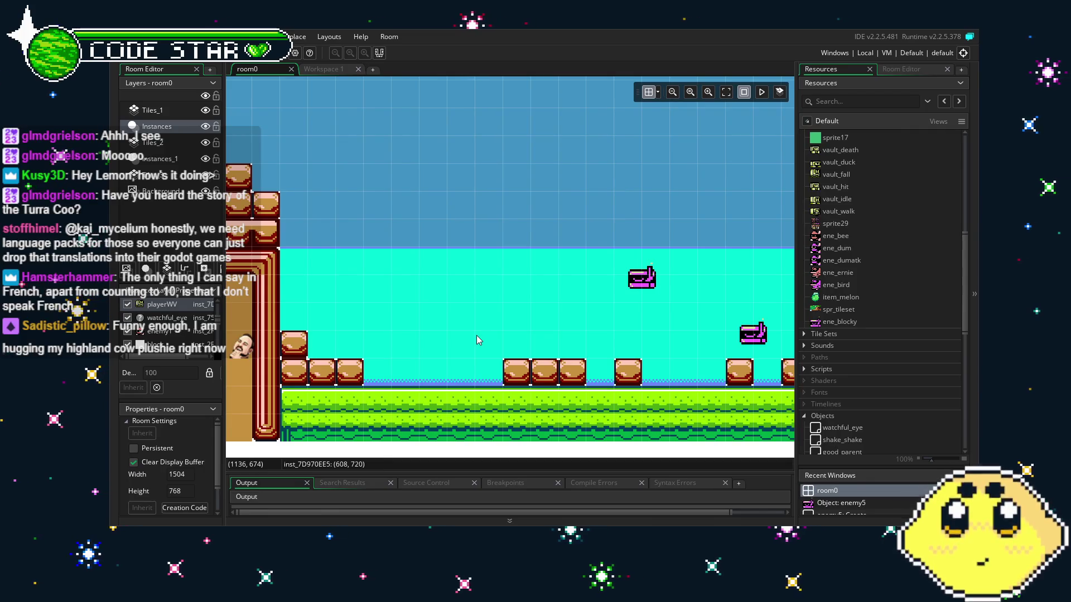
{"action": "scroll", "coordinate": [495, 341], "scroll_direction": "right", "scroll_amount": 1}
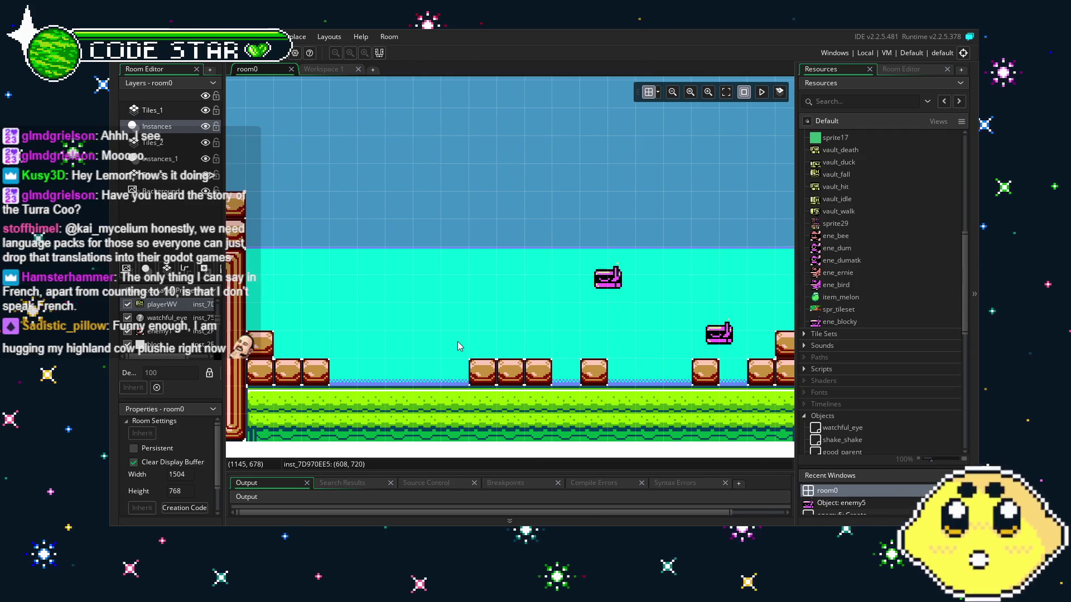
{"action": "scroll", "coordinate": [452, 352], "scroll_direction": "right", "scroll_amount": 4}
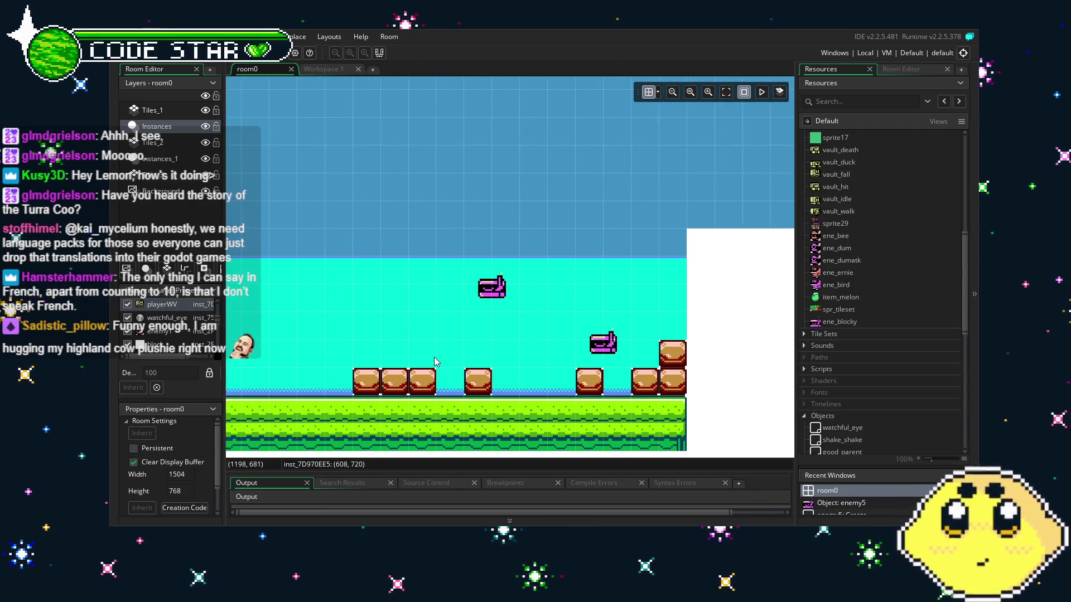
{"action": "scroll", "coordinate": [402, 372], "scroll_direction": "left", "scroll_amount": 1}
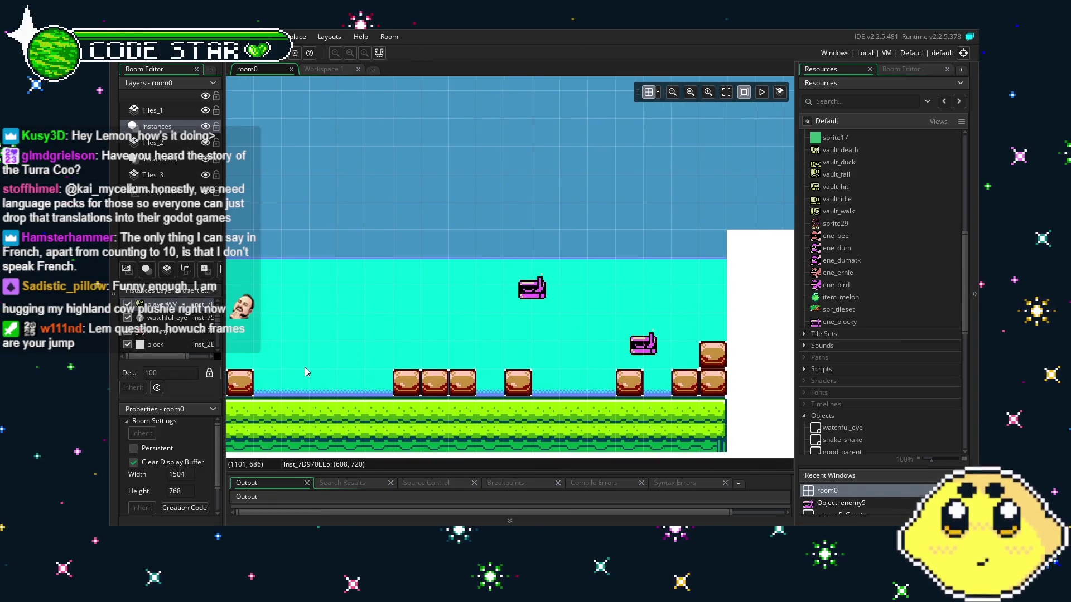
{"action": "left_click_drag", "start_coordinate": [305, 367], "coordinate": [402, 363]}
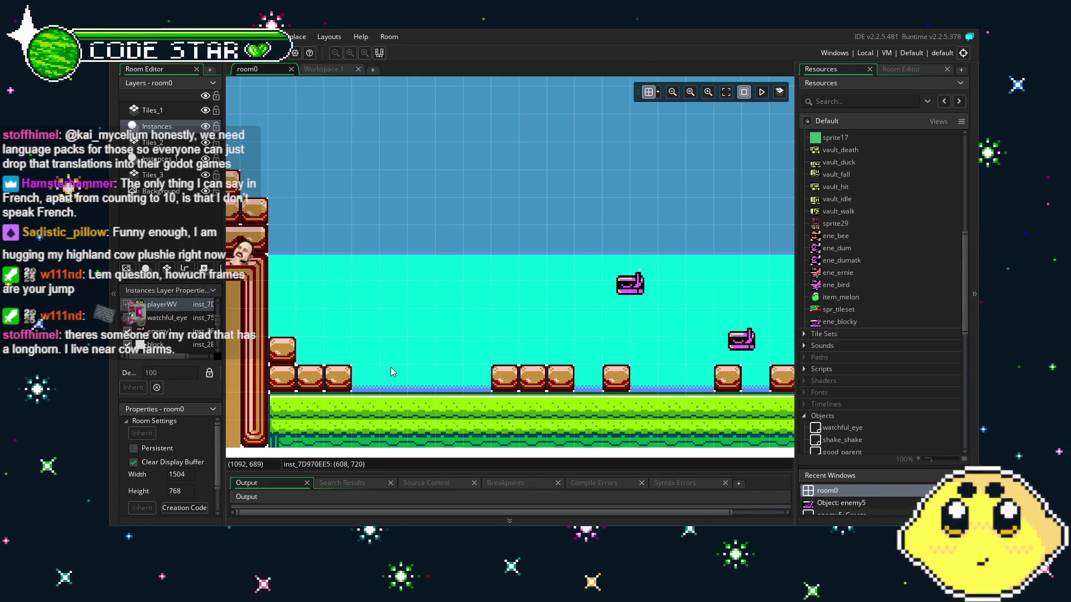
{"action": "left_click_drag", "start_coordinate": [388, 369], "coordinate": [652, 372]}
{"action": "scroll", "coordinate": [523, 392], "scroll_direction": "left", "scroll_amount": 6}
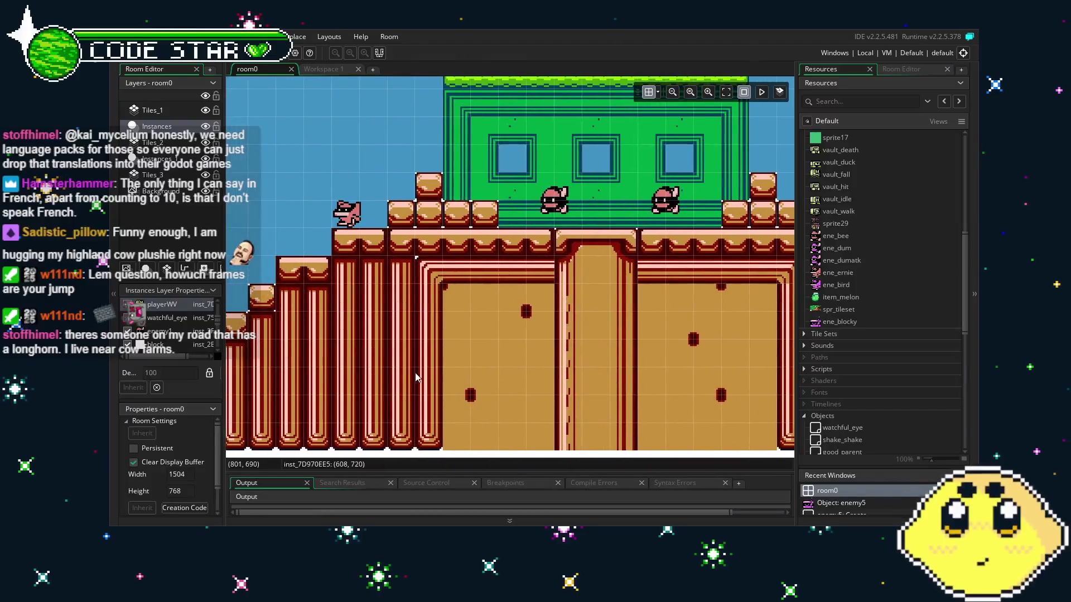
{"action": "left_click_drag", "start_coordinate": [425, 378], "coordinate": [612, 347]}
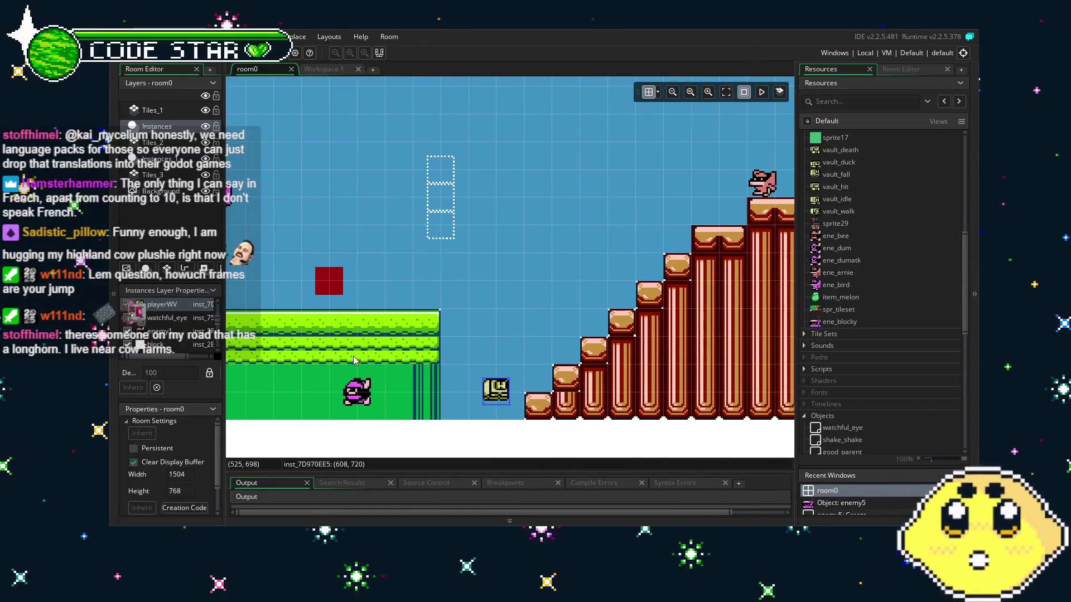
{"action": "left_click_drag", "start_coordinate": [353, 356], "coordinate": [546, 344]}
{"action": "left_click_drag", "start_coordinate": [311, 320], "coordinate": [493, 333]}
{"action": "scroll", "coordinate": [845, 340], "scroll_direction": "up", "scroll_amount": 8}
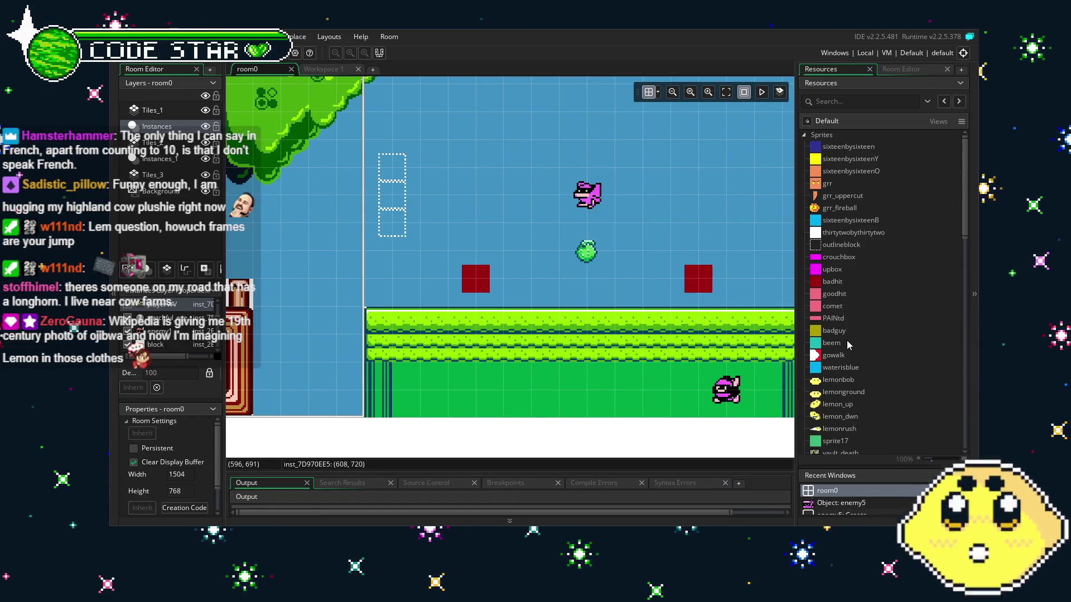
{"action": "mouse_move", "coordinate": [266, 369]}
{"action": "left_mouse_down"}
{"action": "mouse_move", "coordinate": [600, 359]}
{"action": "mouse_move", "coordinate": [548, 350]}
{"action": "left_mouse_up"}
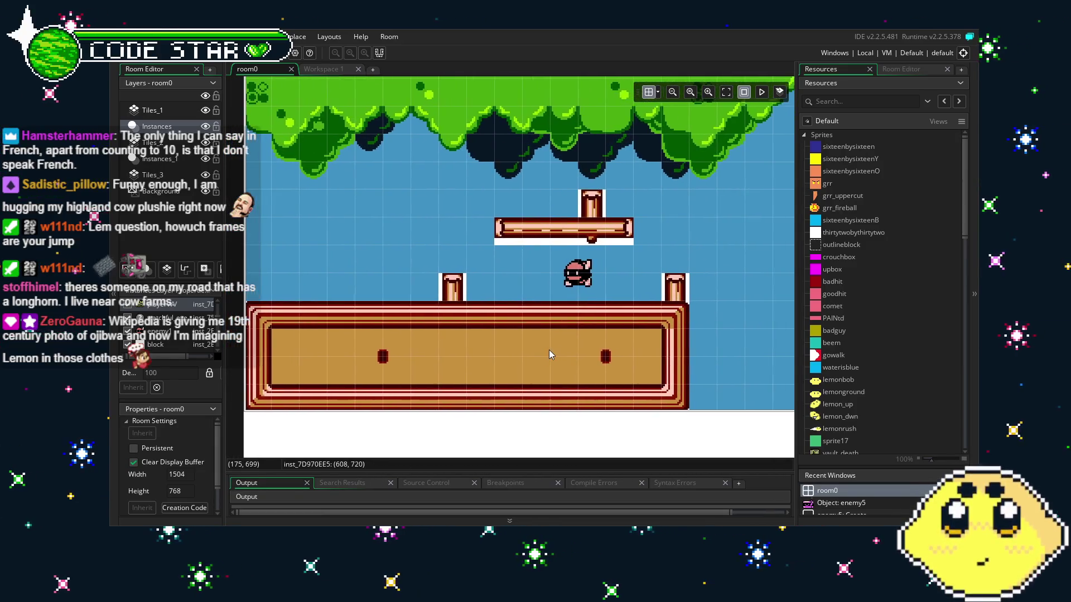
{"action": "scroll", "coordinate": [849, 353], "scroll_direction": "down", "scroll_amount": 3}
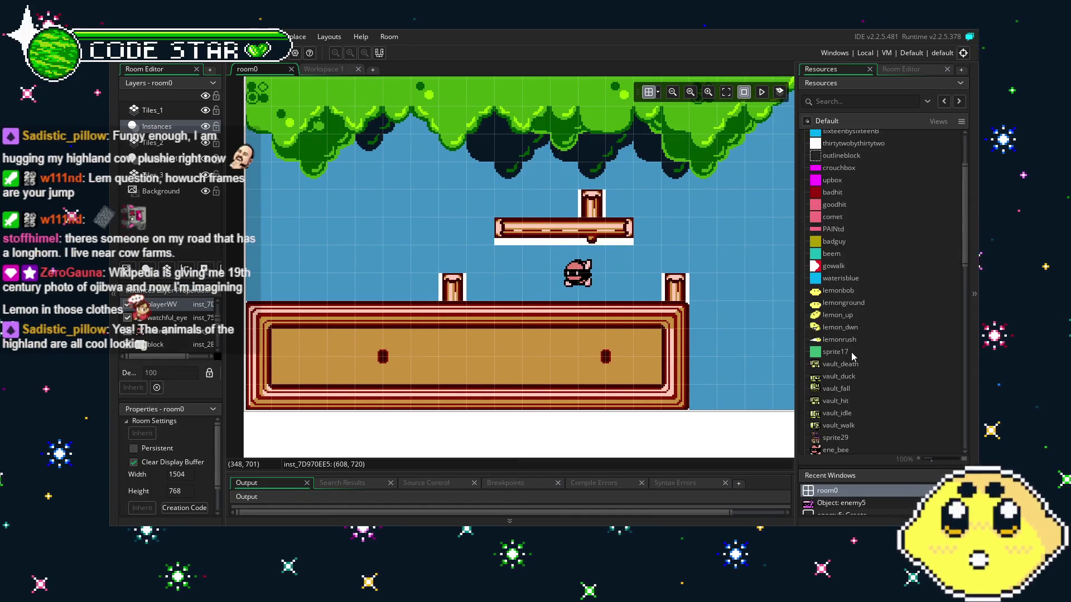
{"action": "scroll", "coordinate": [852, 353], "scroll_direction": "down", "scroll_amount": 5}
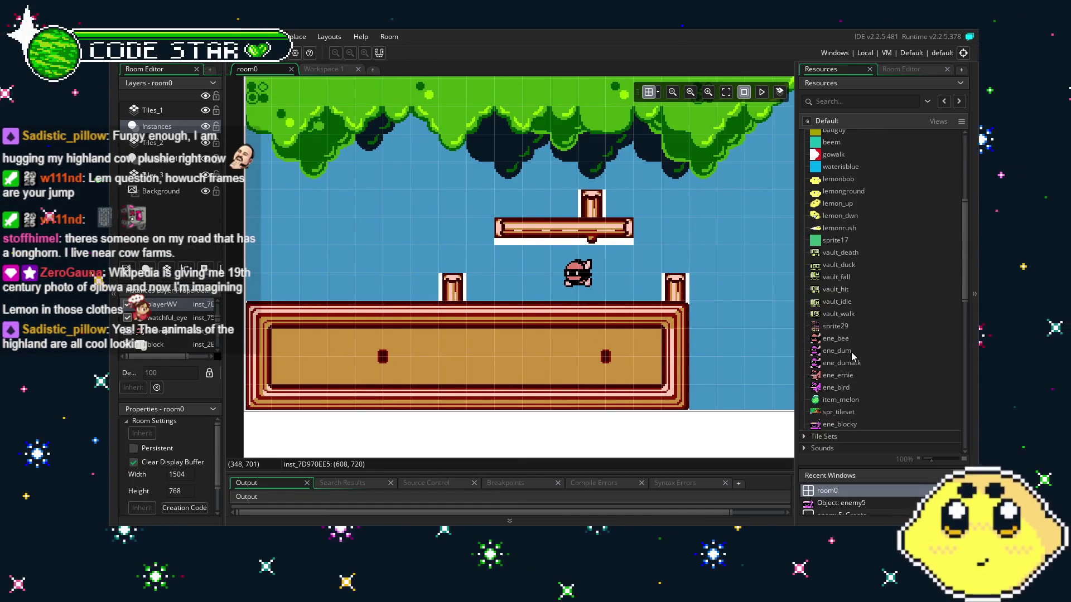
Step: Open the vault_death sprite and browse the sprite list toward vault_walk
{"action": "double_click", "coordinate": [832, 255]}
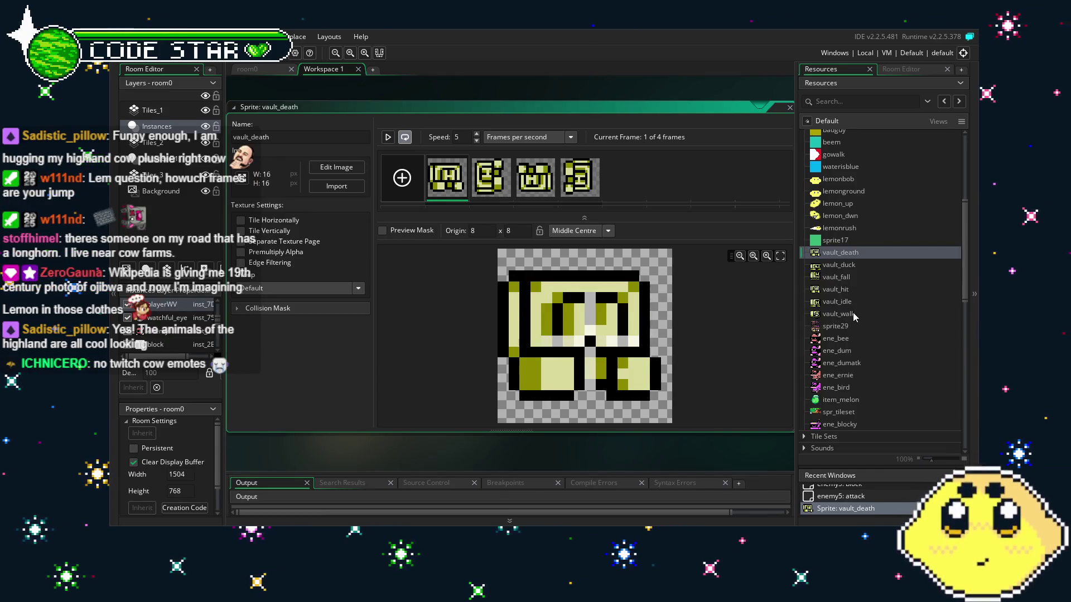
{"action": "left_click", "coordinate": [853, 314]}
{"action": "scroll", "coordinate": [853, 313], "scroll_direction": "up", "scroll_amount": 3}
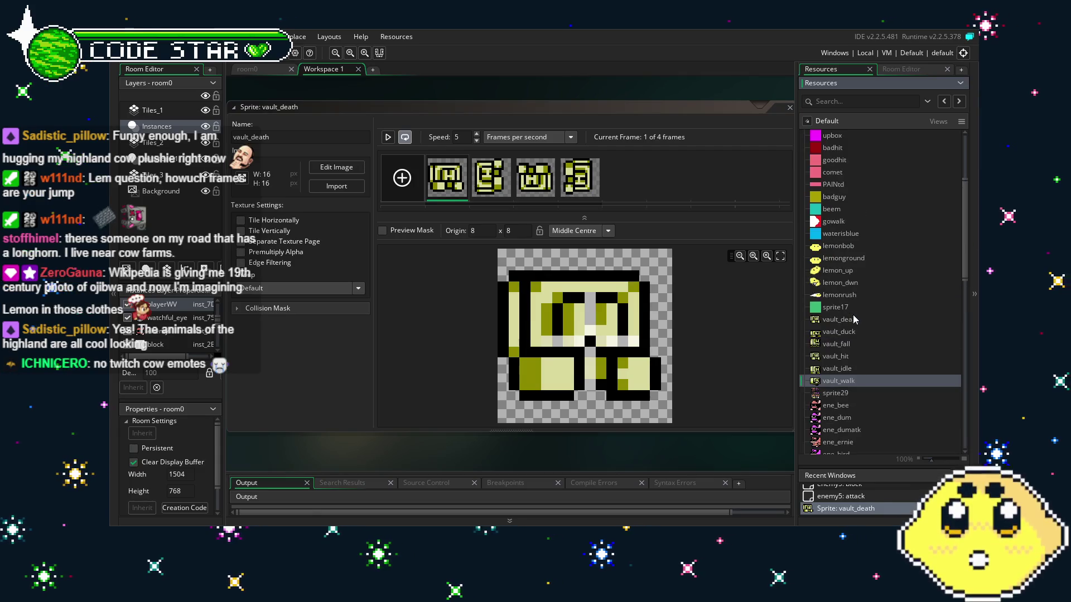
Step: Open vault_idle to view its four 16x16 frames and shift its window left
{"action": "double_click", "coordinate": [843, 369]}
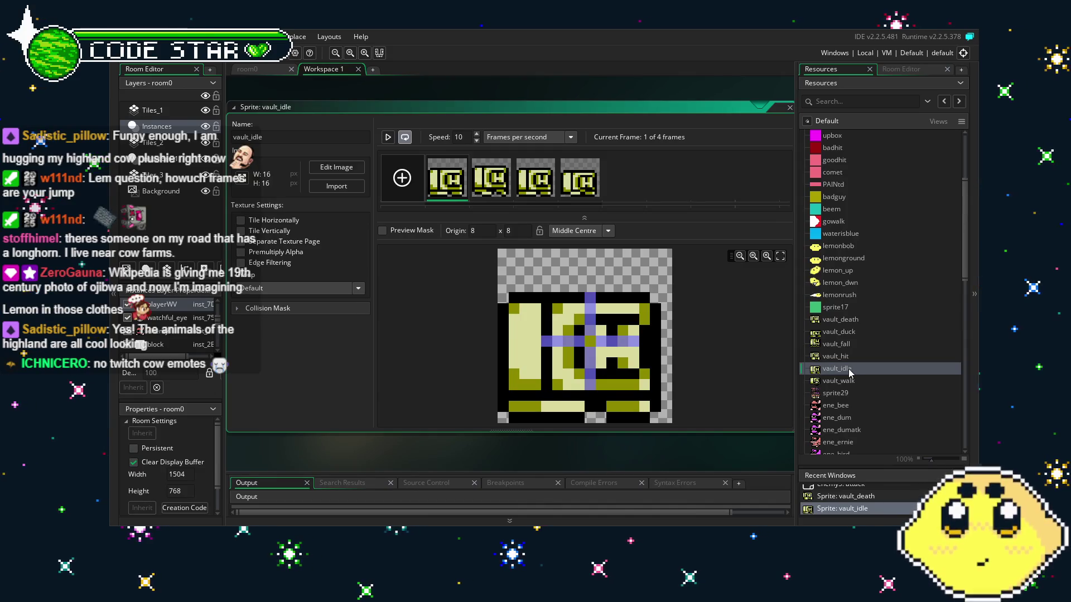
{"action": "scroll", "coordinate": [849, 371], "scroll_direction": "down", "scroll_amount": 3}
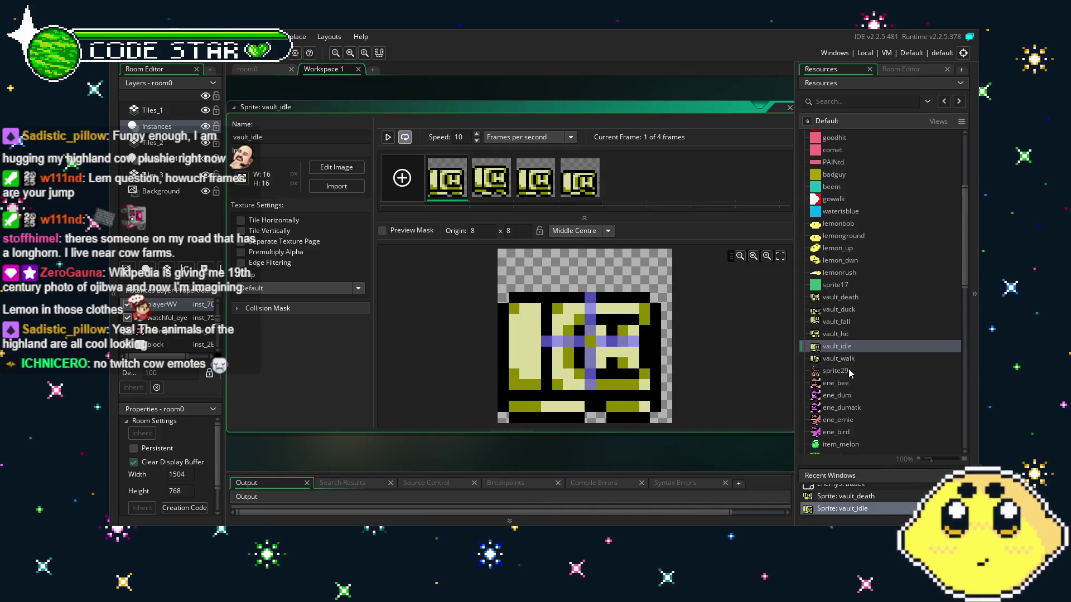
{"action": "scroll", "coordinate": [849, 373], "scroll_direction": "up", "scroll_amount": 7}
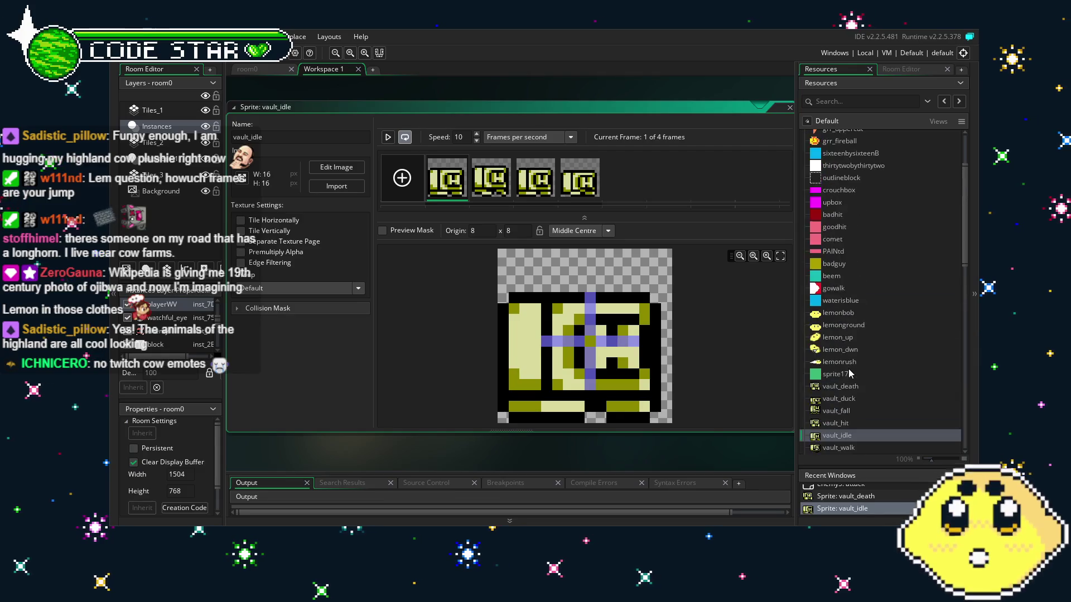
{"action": "scroll", "coordinate": [849, 370], "scroll_direction": "down", "scroll_amount": 6}
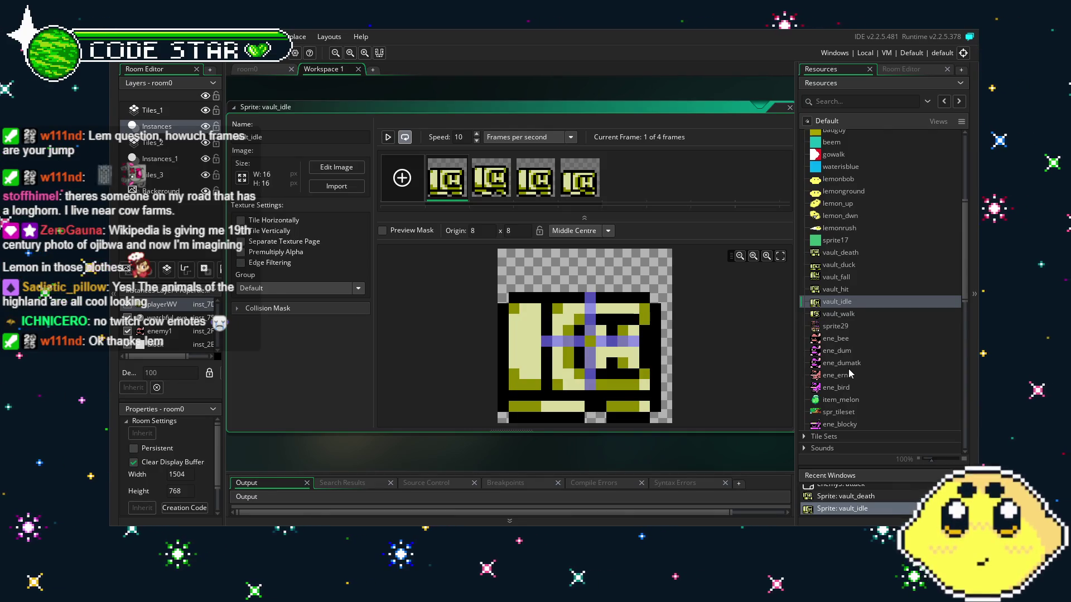
{"action": "left_click", "coordinate": [593, 450]}
{"action": "left_click_drag", "start_coordinate": [591, 450], "coordinate": [517, 451]}
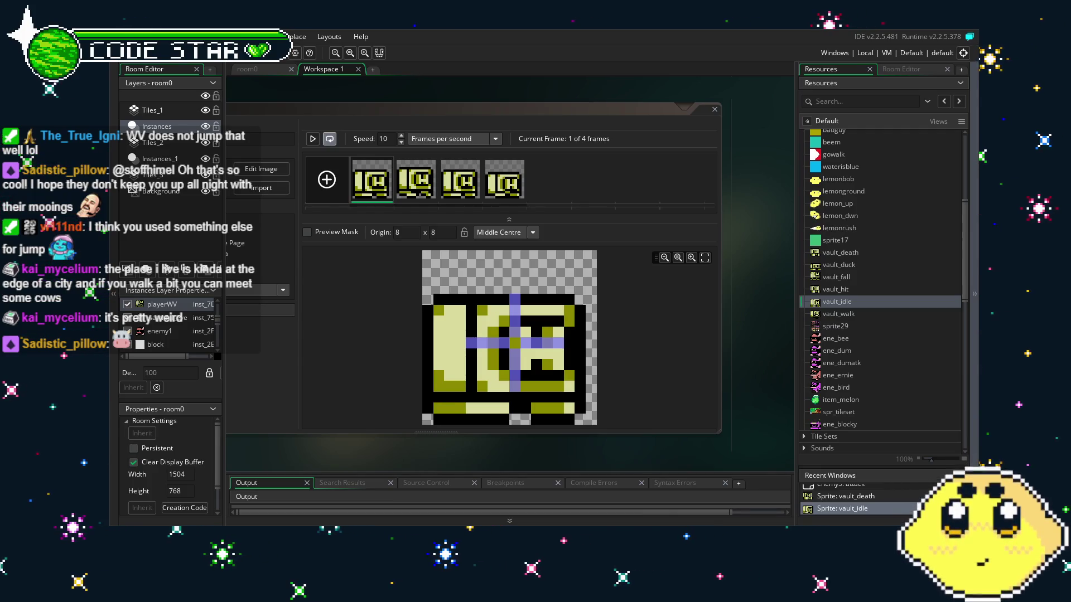
{"action": "scroll", "coordinate": [751, 377], "scroll_direction": "down", "scroll_amount": 3}
{"action": "scroll", "coordinate": [765, 370], "scroll_direction": "up", "scroll_amount": 2}
{"action": "key", "text": "F5"}
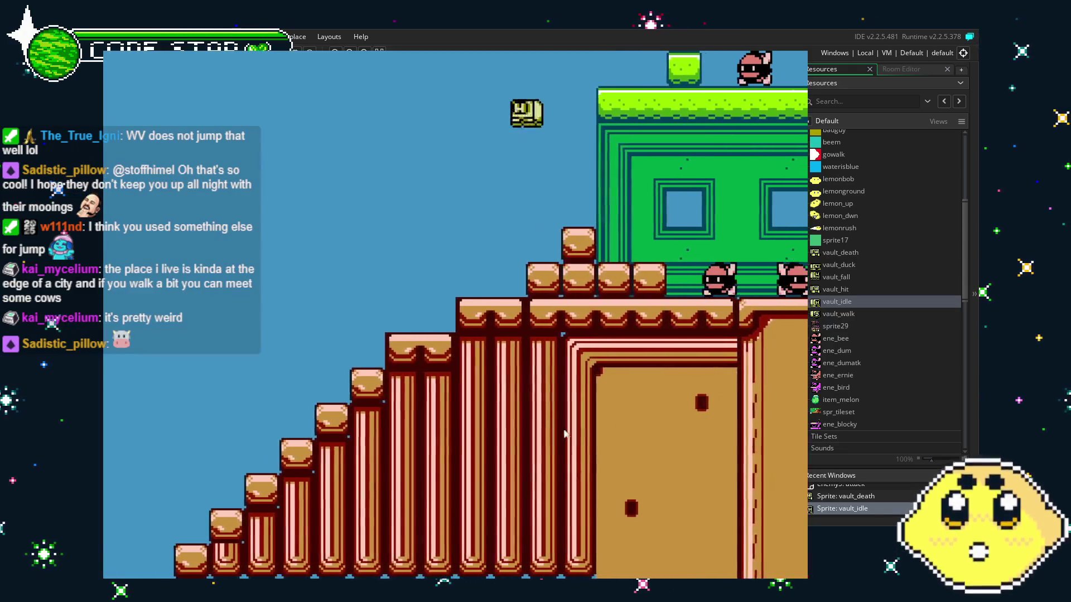
{"action": "key", "text": "Left"}
{"action": "key", "text": "Right"}
{"action": "key", "text": "space"}
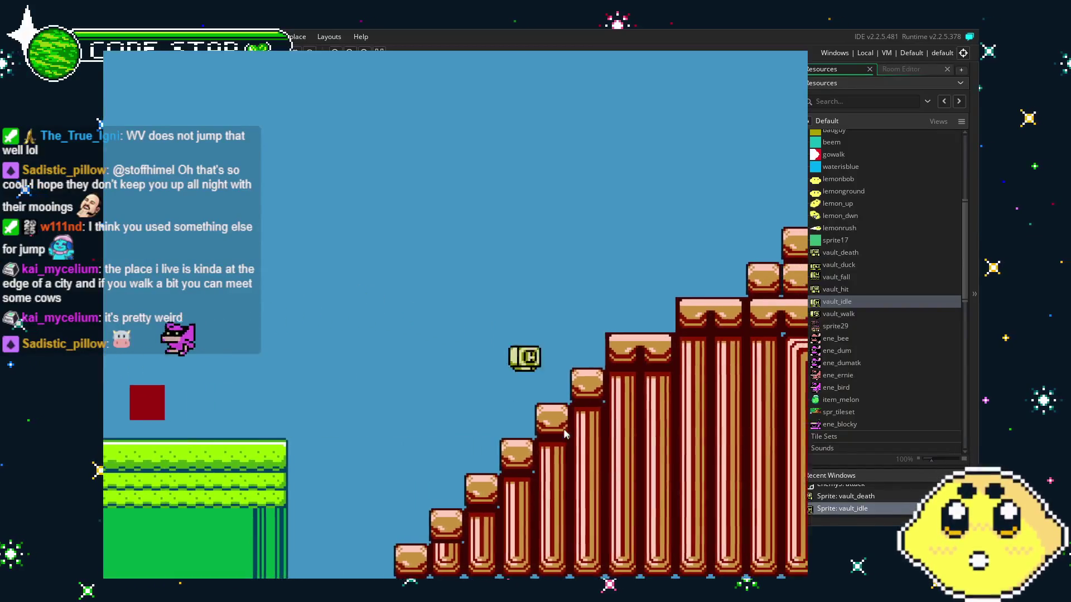
{"action": "key", "text": "Right"}
{"action": "key", "text": "space"}
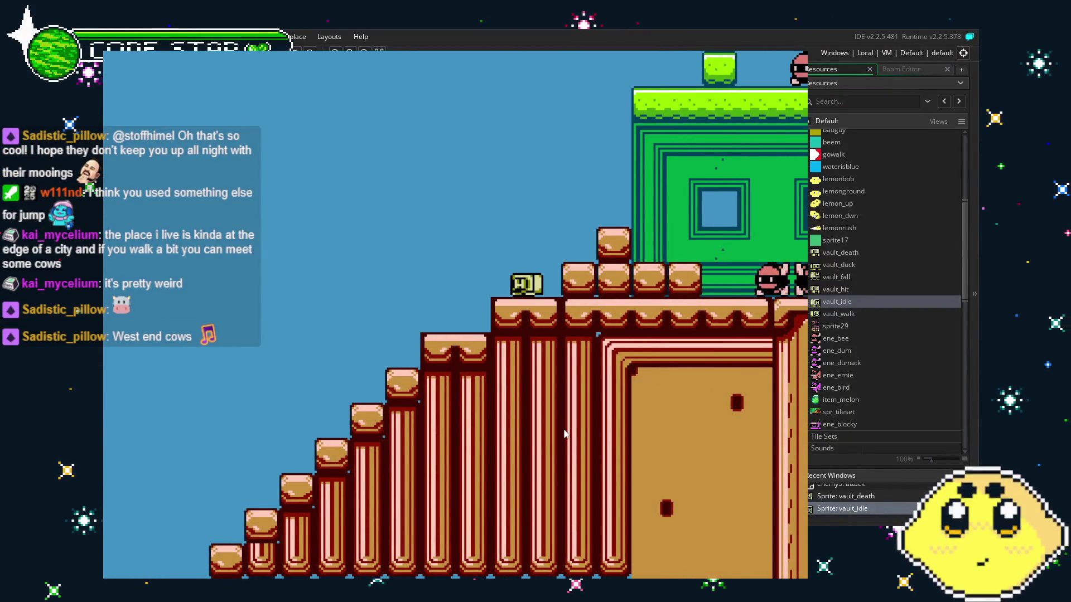
{"action": "key", "text": "Left"}
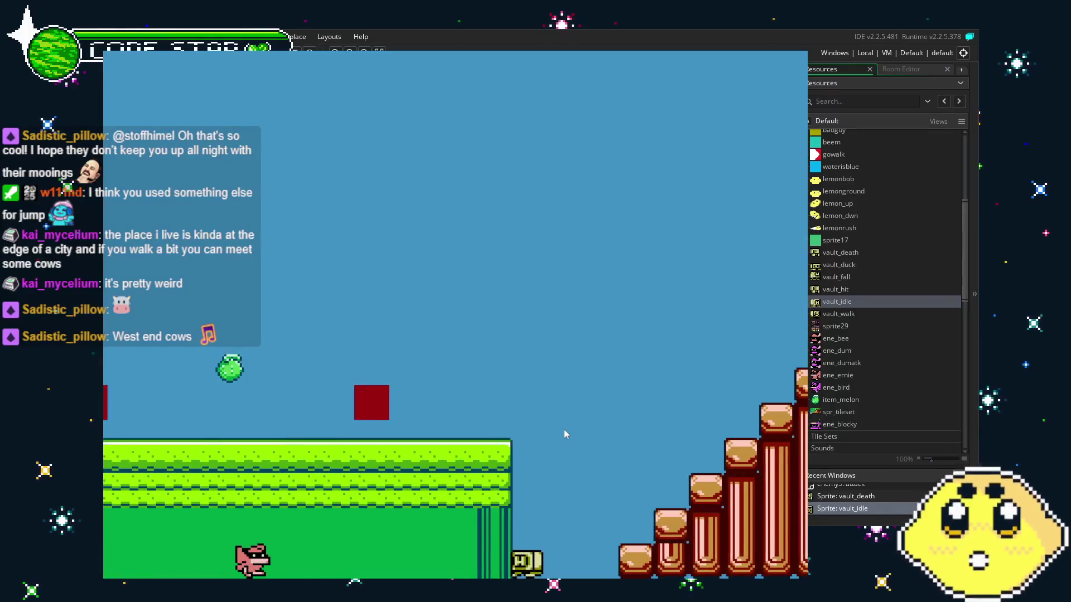
{"action": "key", "text": "Right"}
{"action": "key", "text": "space"}
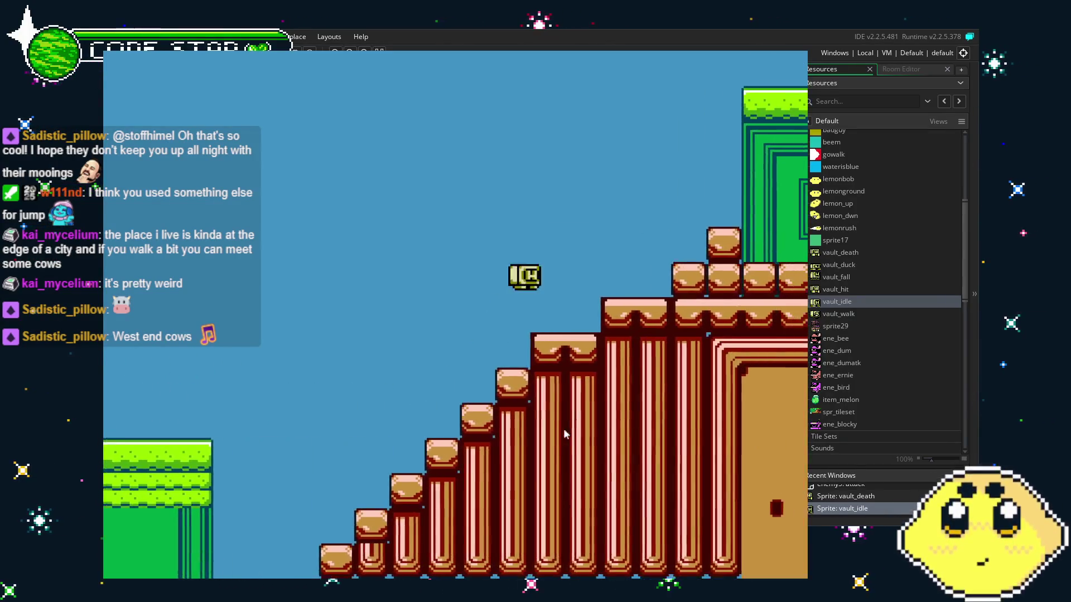
{"action": "key", "text": "Right"}
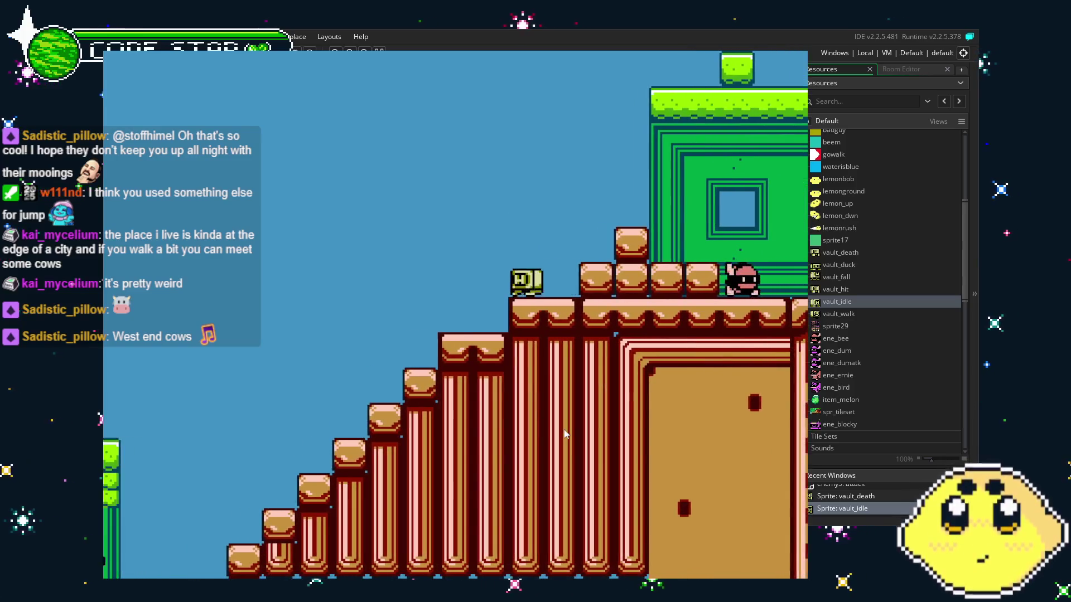
{"action": "key", "text": "Left"}
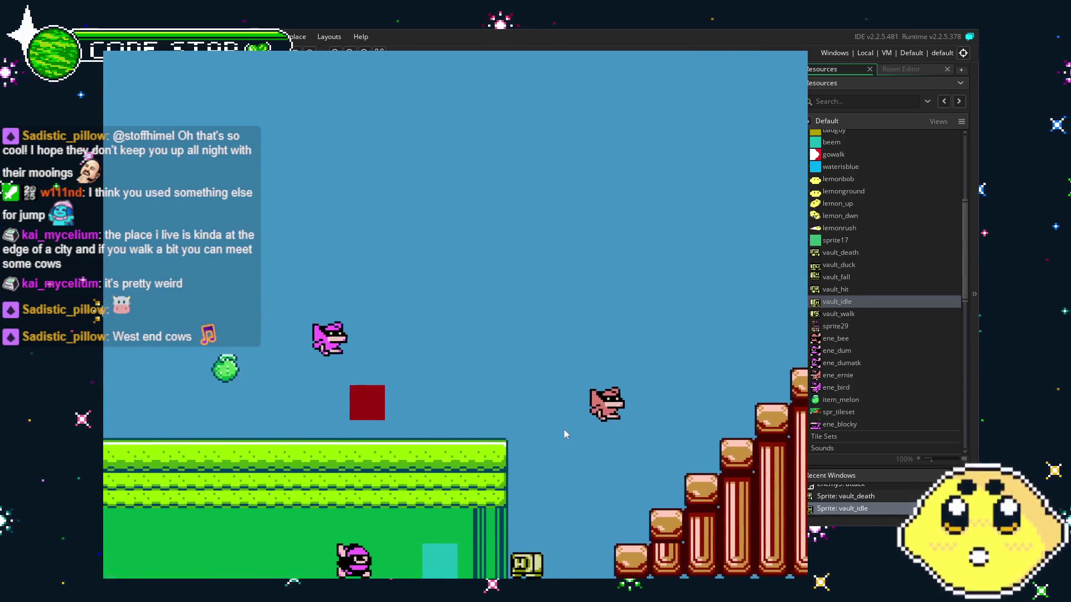
{"action": "key", "text": "Right"}
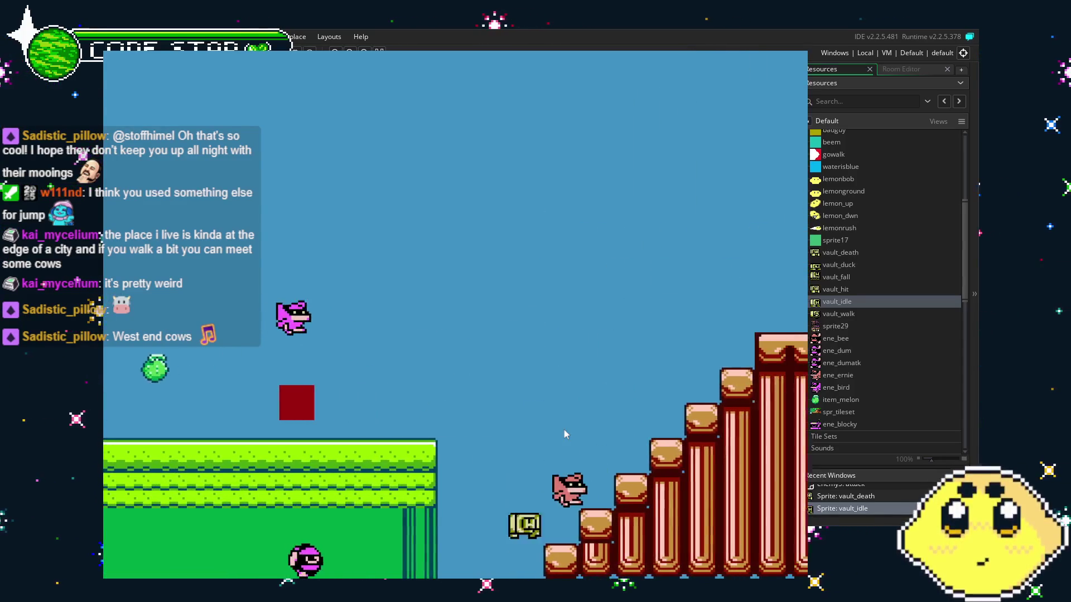
{"action": "key", "text": "space"}
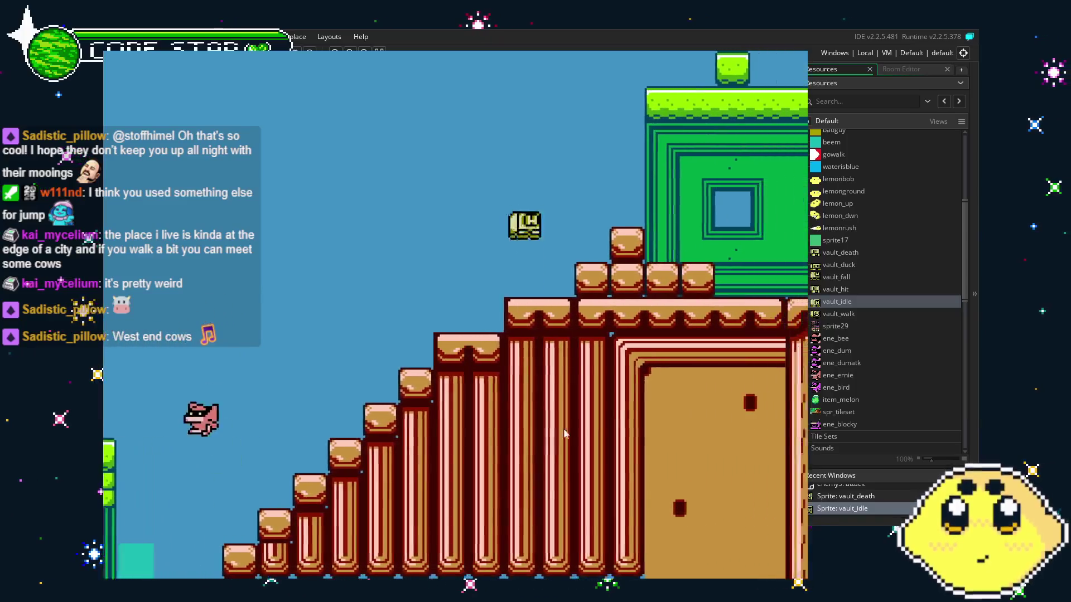
{"action": "key", "text": "Left"}
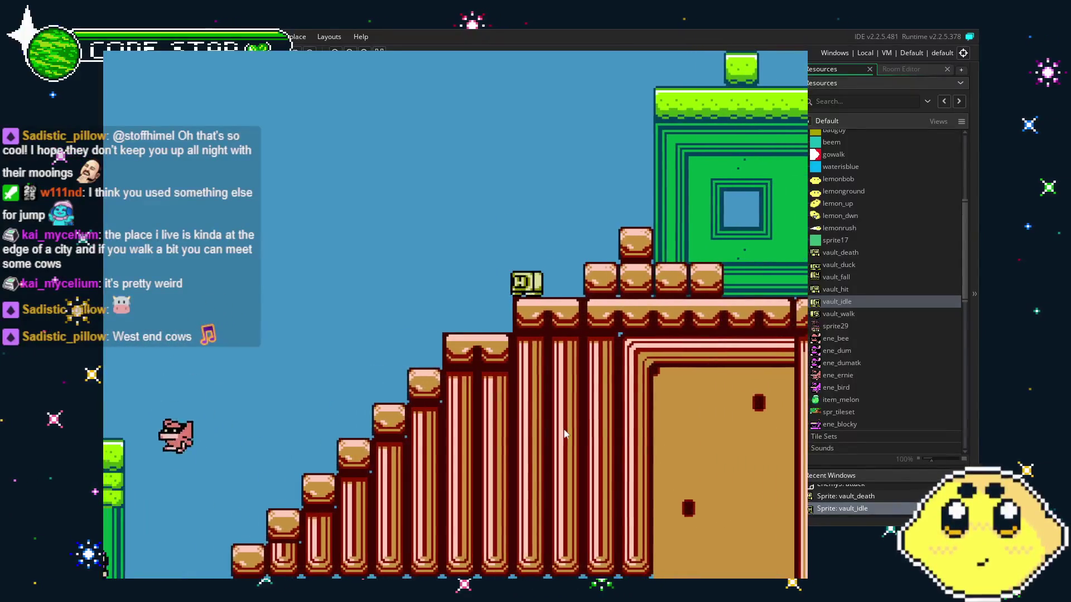
{"action": "key", "text": "Left"}
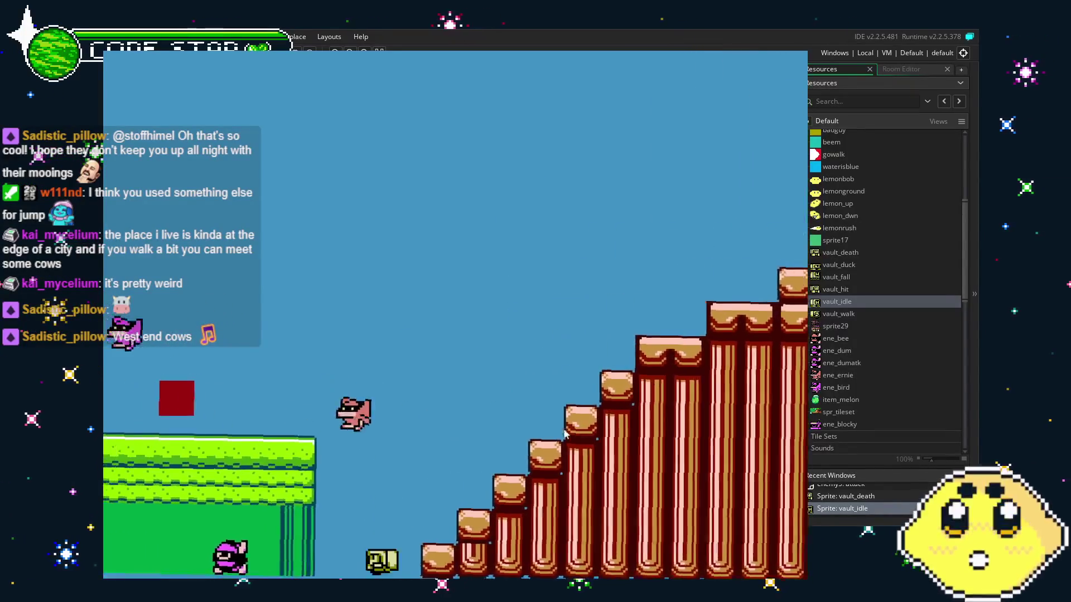
{"action": "key", "text": "Right"}
{"action": "key", "text": "space"}
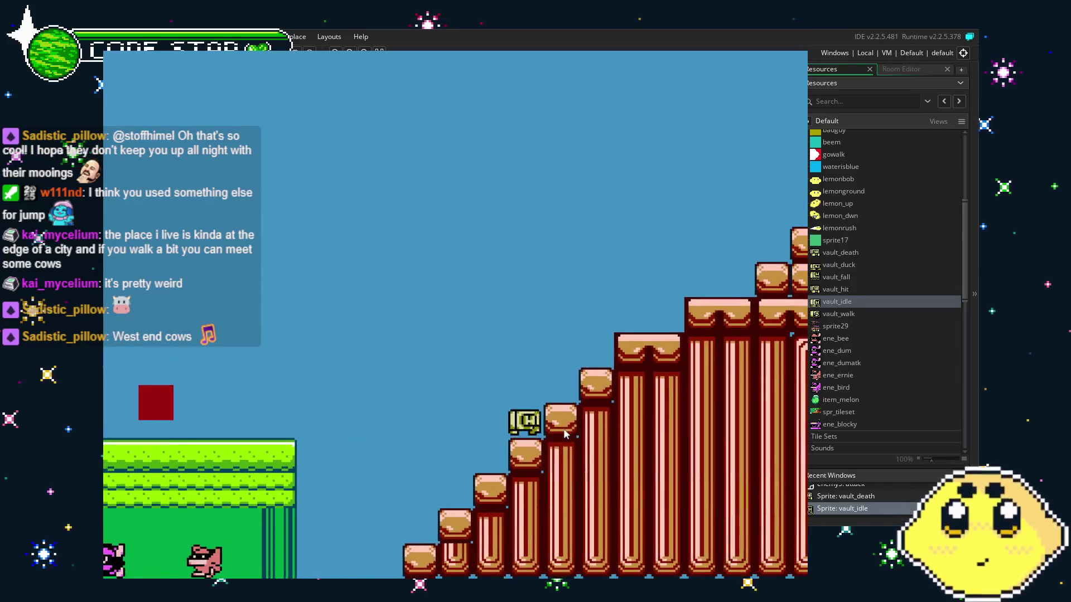
{"action": "key", "text": "Left"}
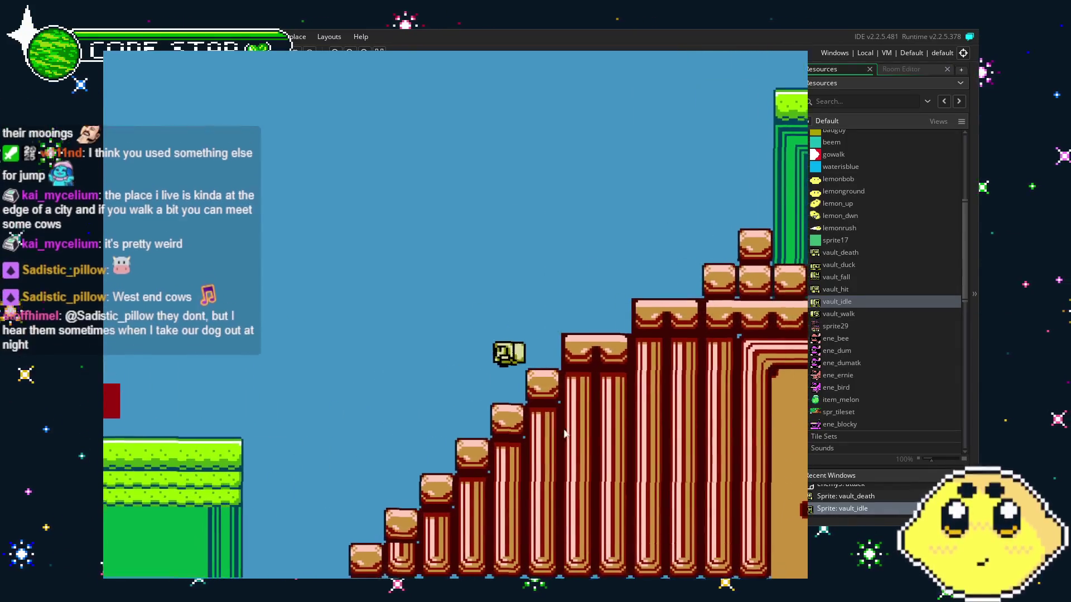
{"action": "key", "text": "Left"}
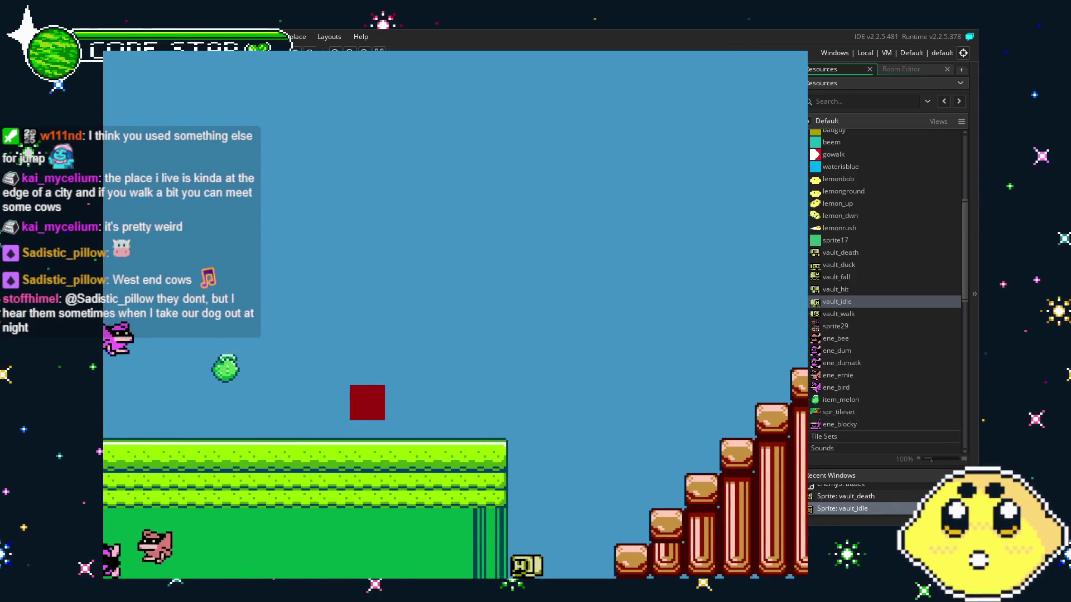
{"action": "key", "text": "Escape"}
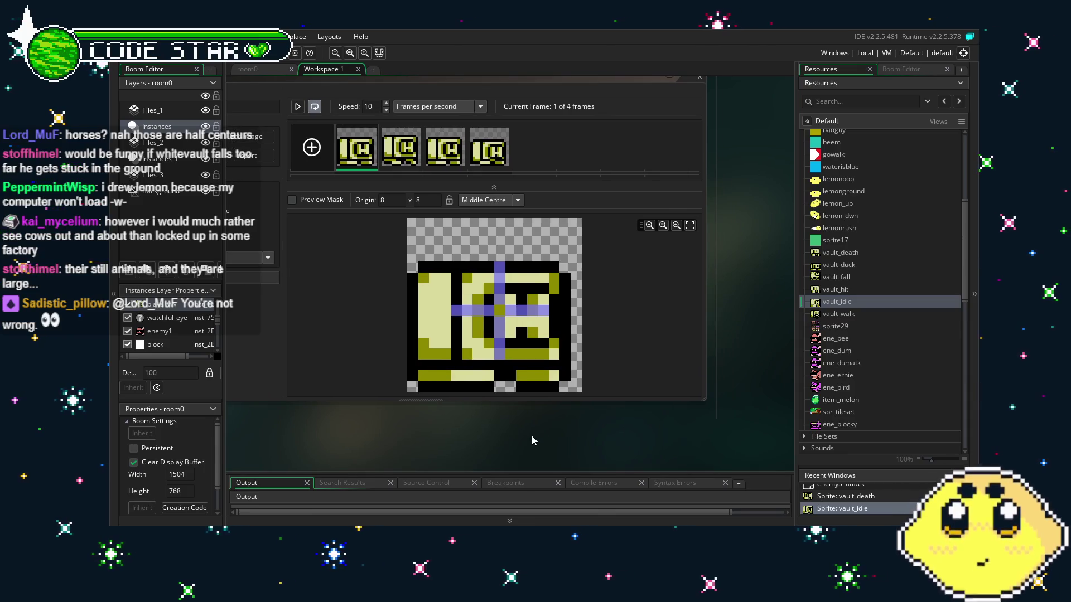
{"action": "scroll", "coordinate": [848, 282], "scroll_direction": "down", "scroll_amount": 2}
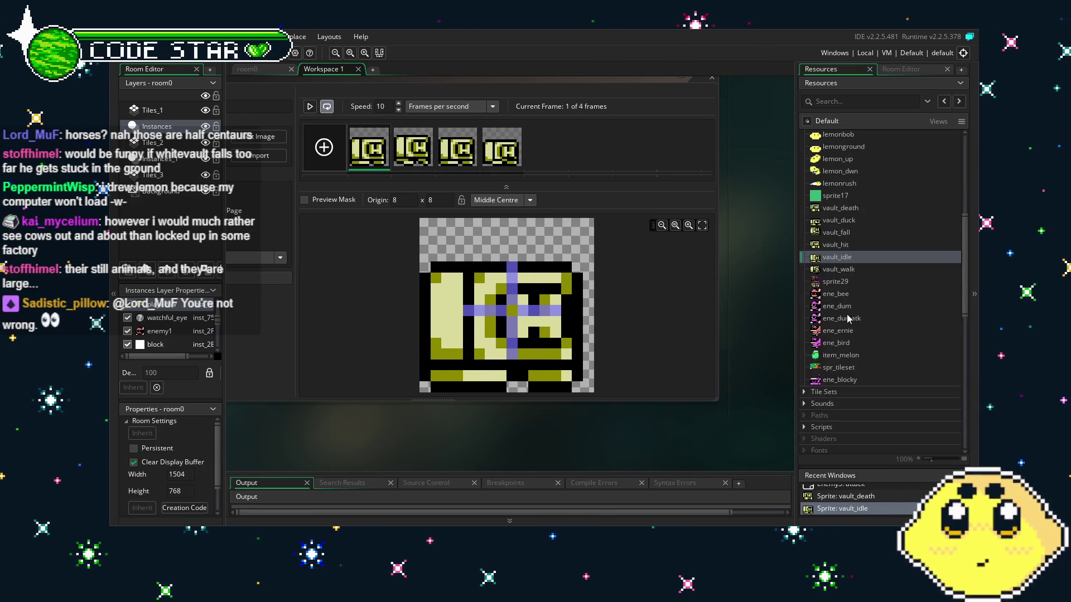
{"action": "left_click", "coordinate": [848, 281]}
{"action": "scroll", "coordinate": [847, 279], "scroll_direction": "down", "scroll_amount": 2}
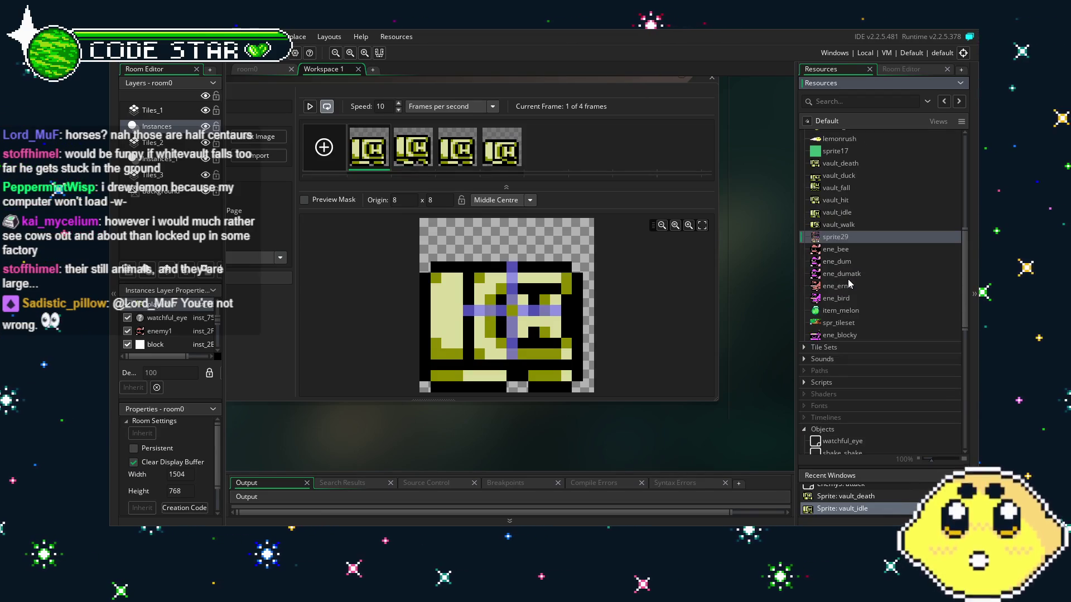
{"action": "scroll", "coordinate": [848, 283], "scroll_direction": "down", "scroll_amount": 6}
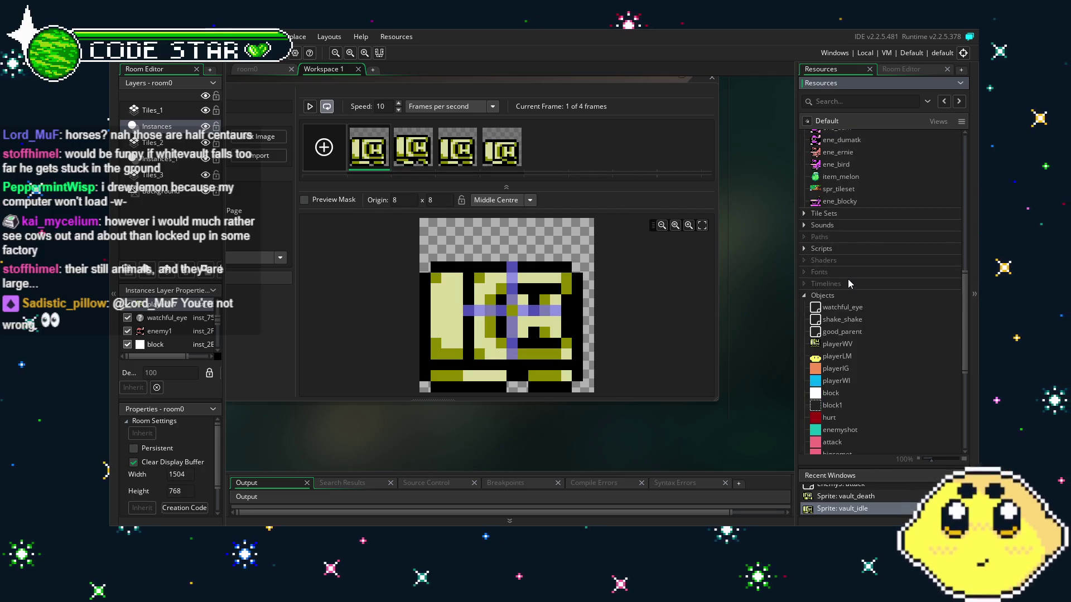
{"action": "scroll", "coordinate": [848, 279], "scroll_direction": "down", "scroll_amount": 5}
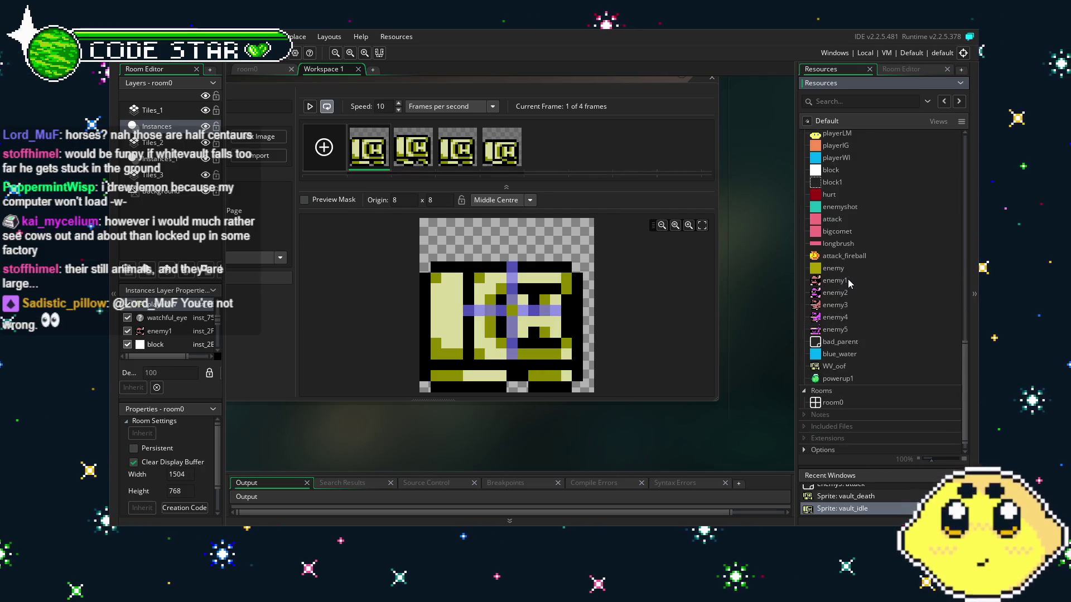
{"action": "left_click", "coordinate": [853, 329]}
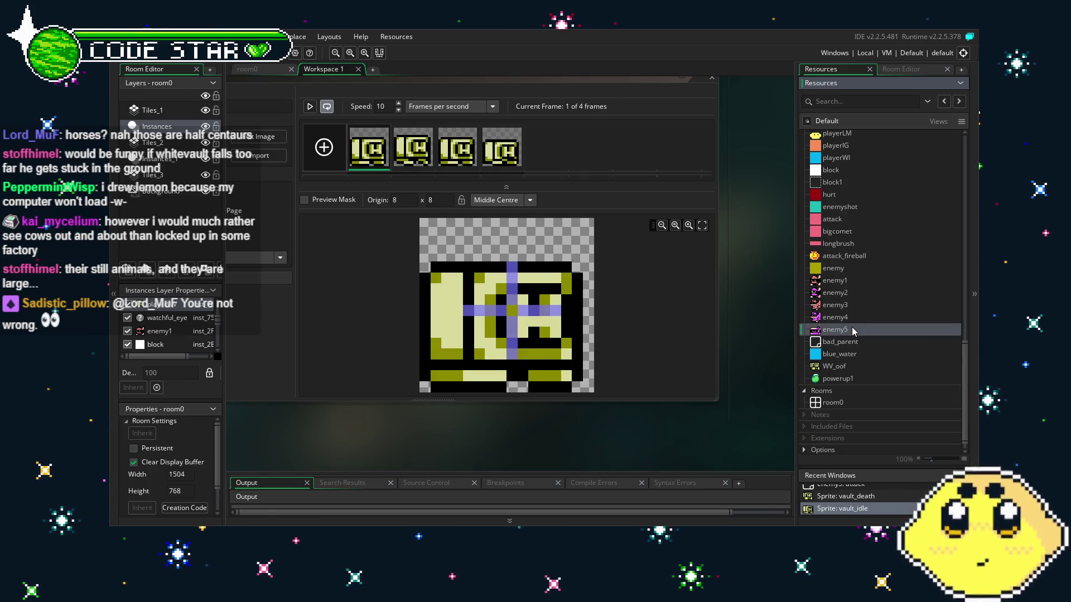
{"action": "scroll", "coordinate": [852, 331], "scroll_direction": "up", "scroll_amount": 10}
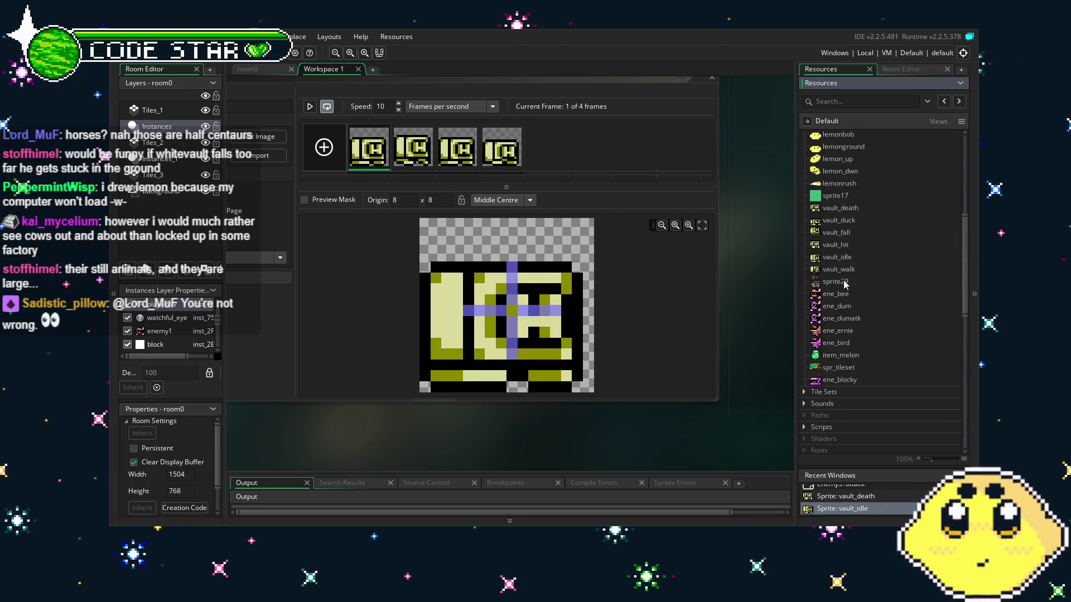
{"action": "double_click", "coordinate": [835, 238]}
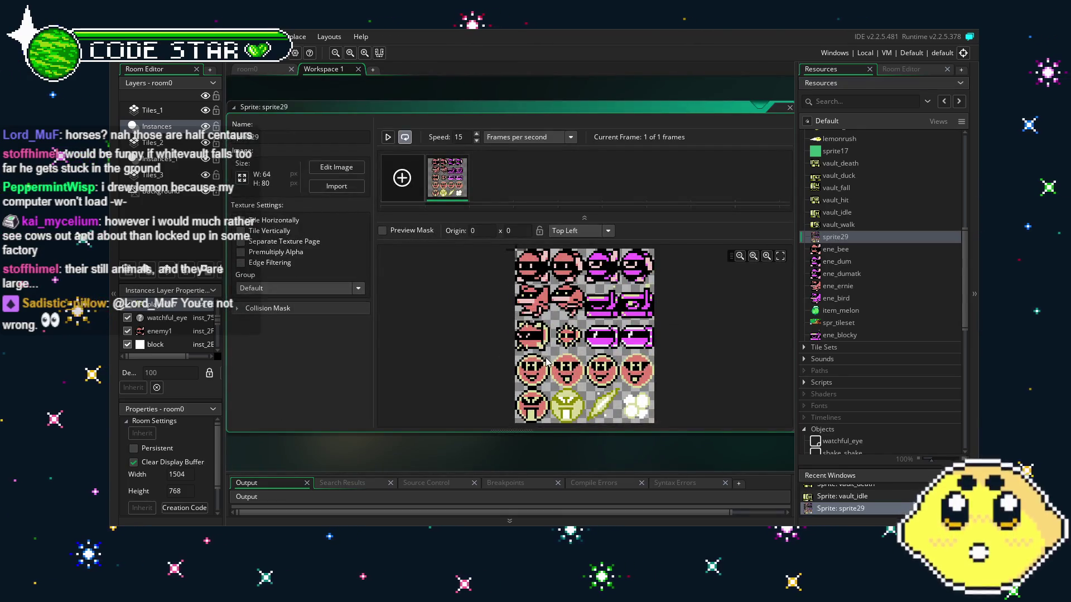
Step: Make a custom brush from the 16x14 third-row creature on sprite29 and close its editor
{"action": "double_click", "coordinate": [465, 184]}
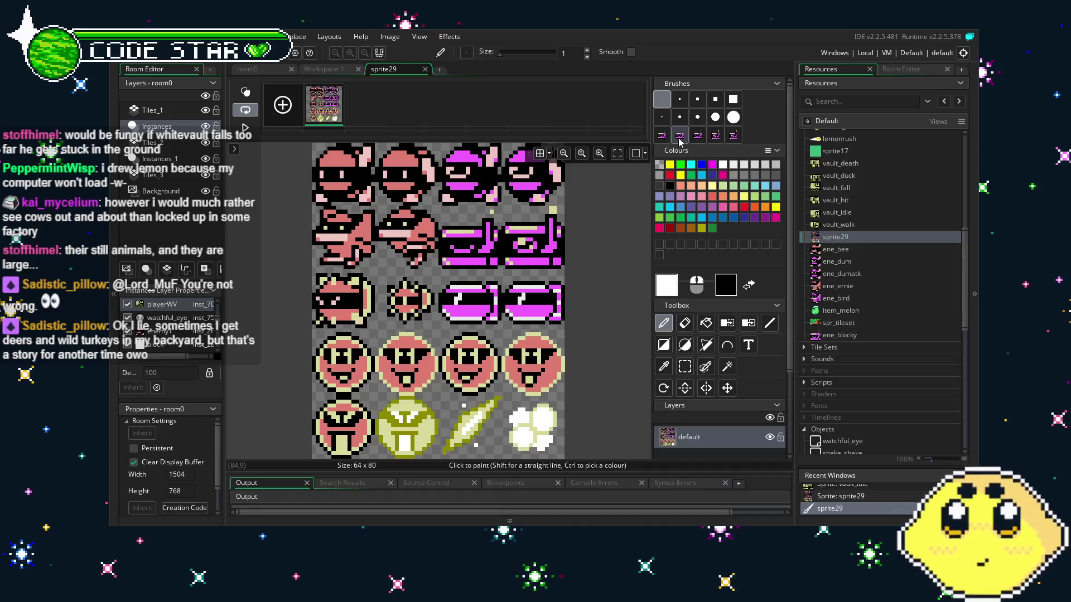
{"action": "left_click", "coordinate": [685, 366]}
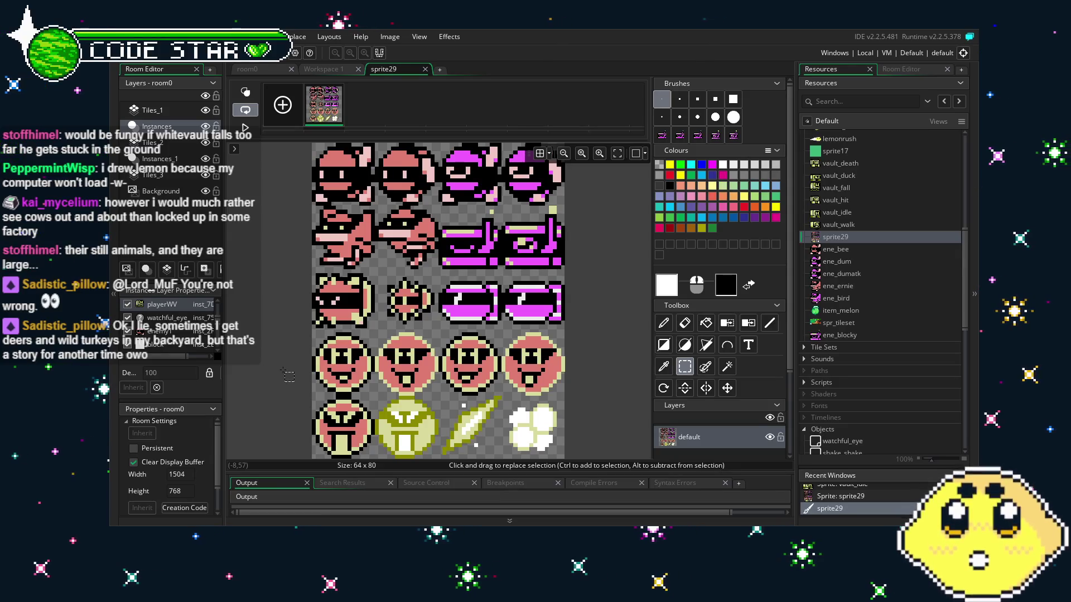
{"action": "left_click", "coordinate": [314, 275]}
{"action": "left_click_drag", "start_coordinate": [319, 279], "coordinate": [374, 328]}
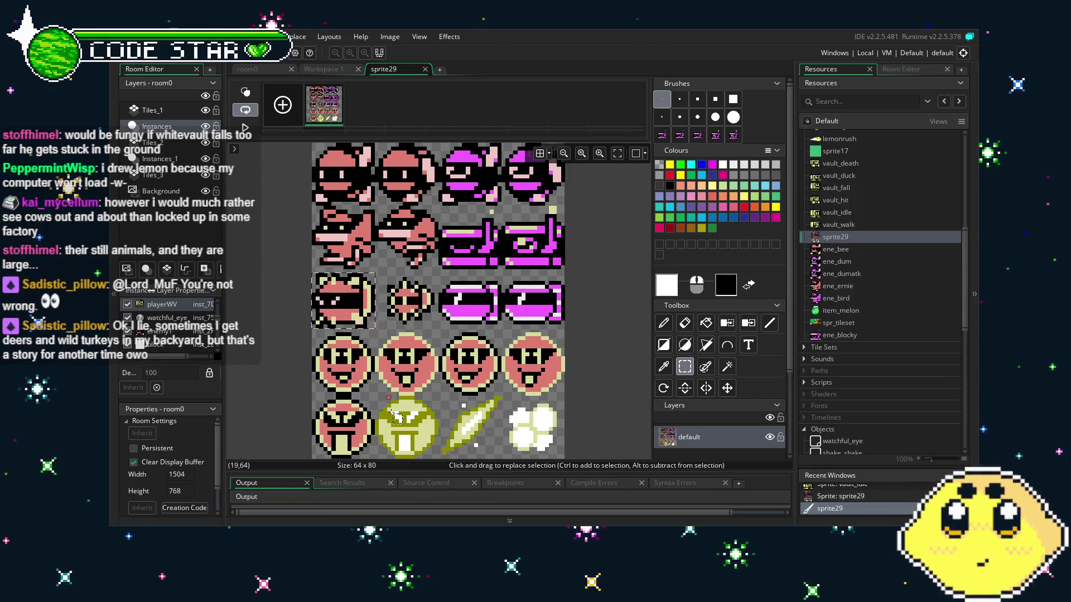
{"action": "key", "text": "ctrl+b"}
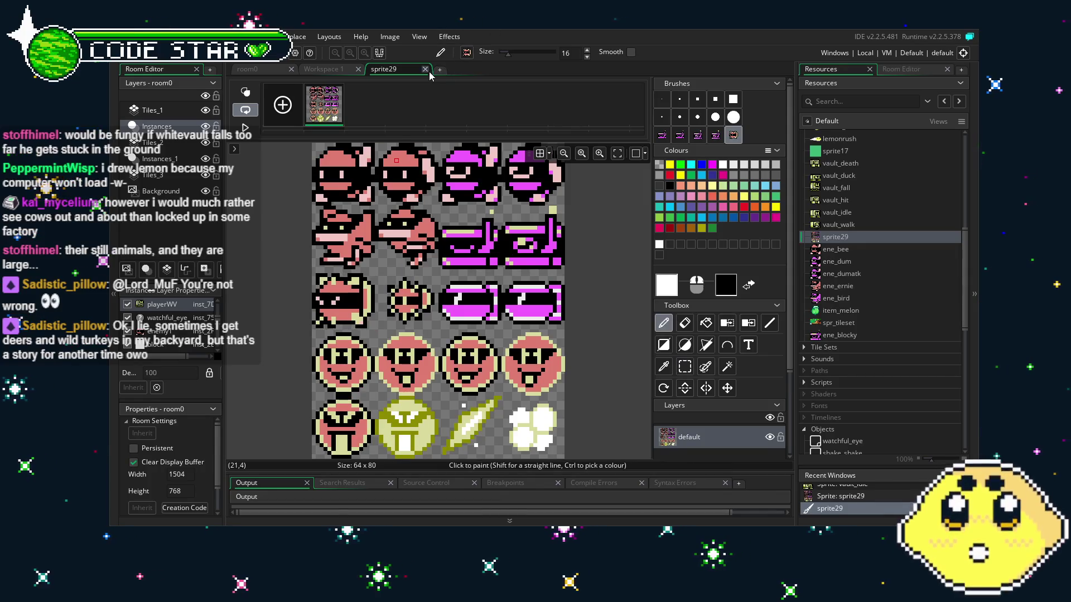
{"action": "left_click", "coordinate": [425, 69]}
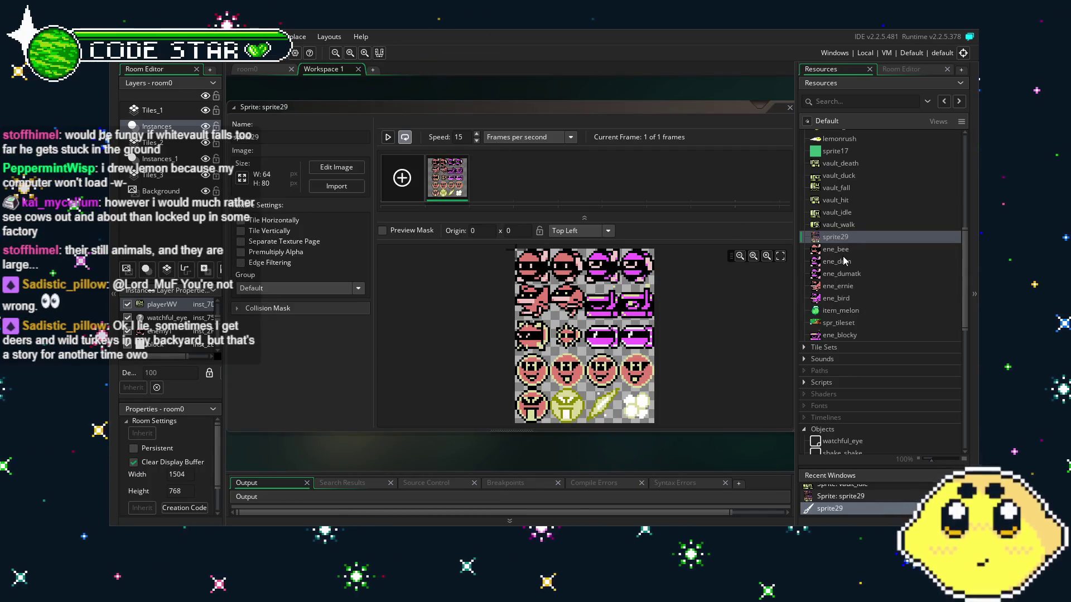
{"action": "right_click", "coordinate": [859, 290]}
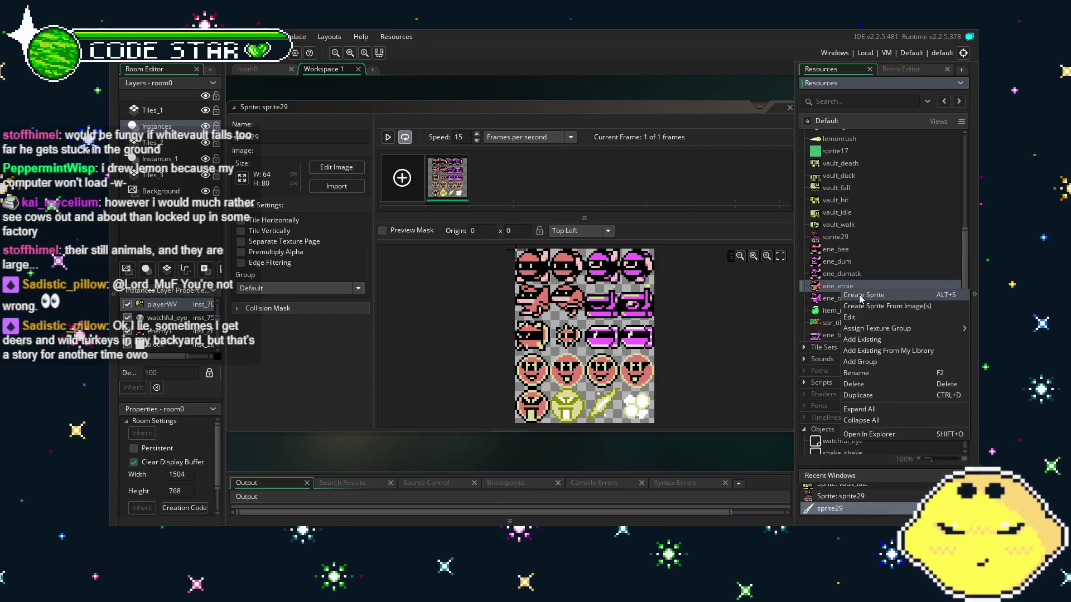
Step: Create sprite ene_puff in place of sprite40, size it 16x16, and paste the creature in
{"action": "left_click", "coordinate": [862, 296]}
{"action": "left_click", "coordinate": [253, 155]}
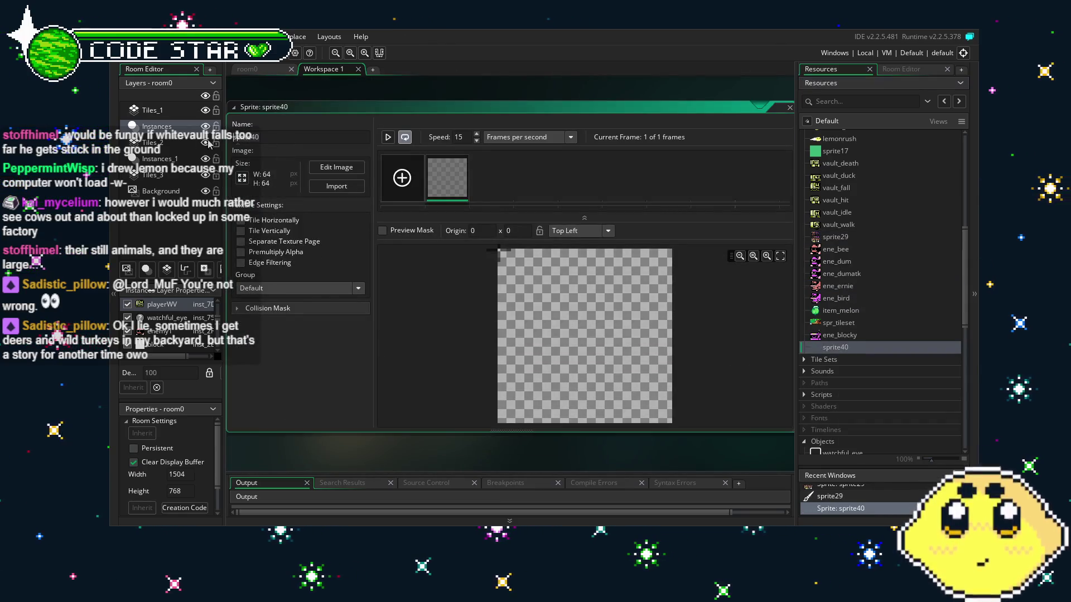
{"action": "key", "text": "BackSpace"}
{"action": "key", "text": "BackSpace"}
{"action": "key", "text": "BackSpace"}
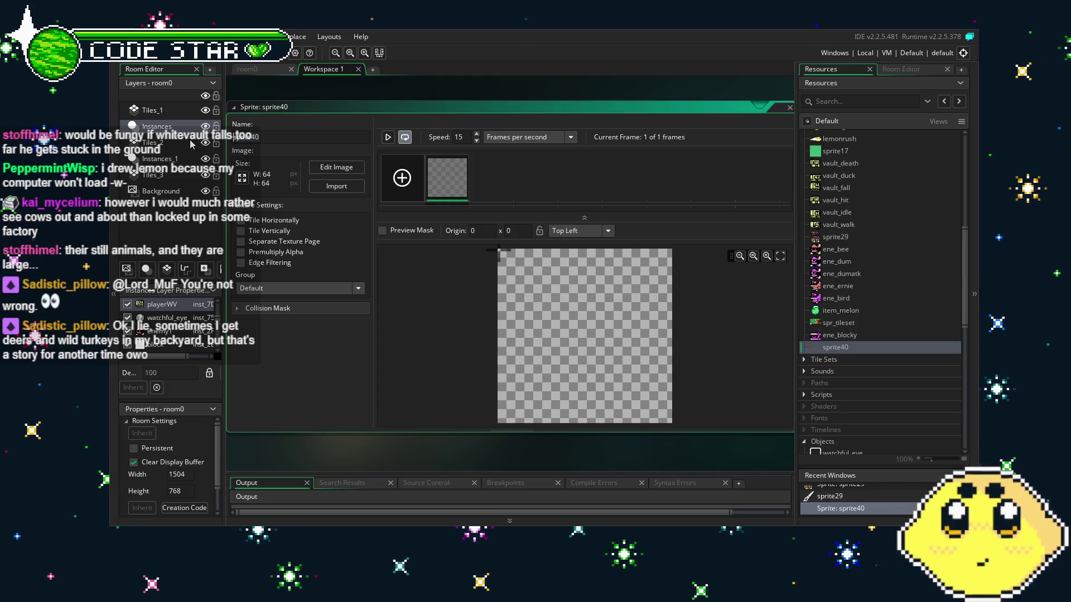
{"action": "type", "text": "ene"}
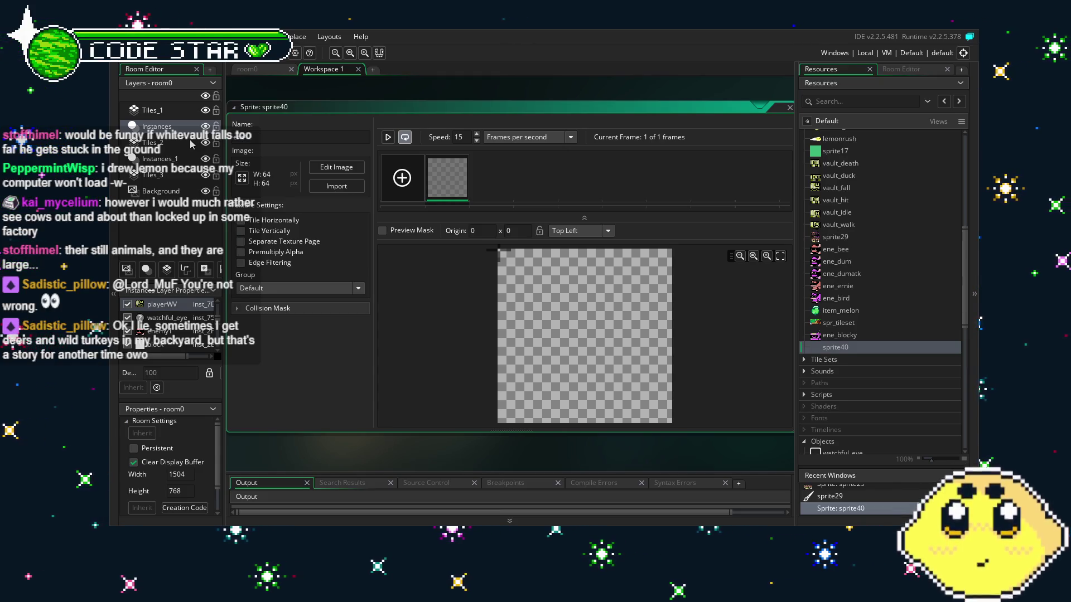
{"action": "type", "text": "_puff"}
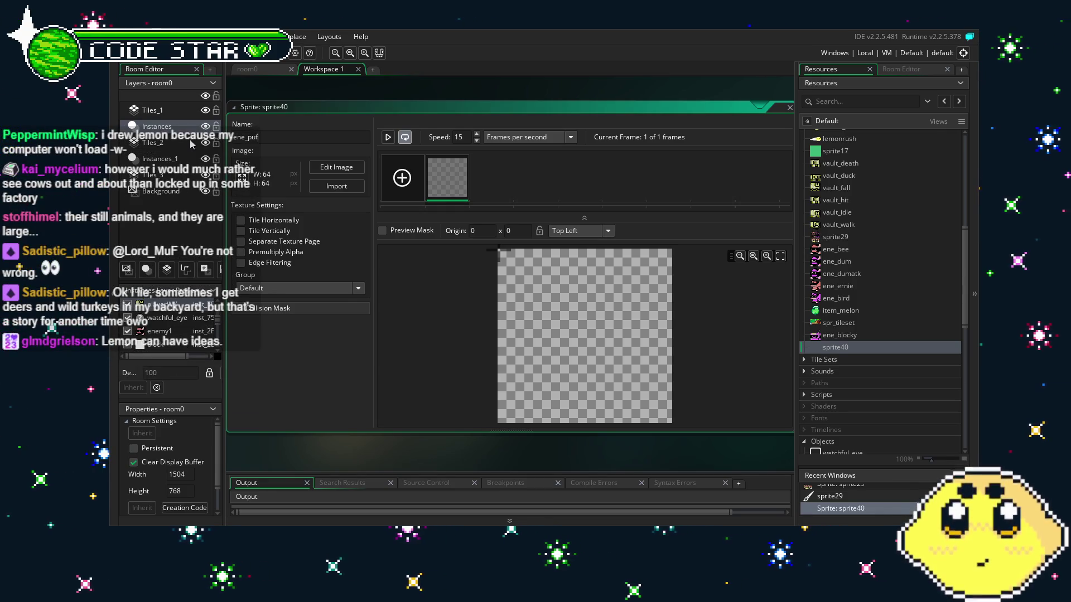
{"action": "key", "text": "Return"}
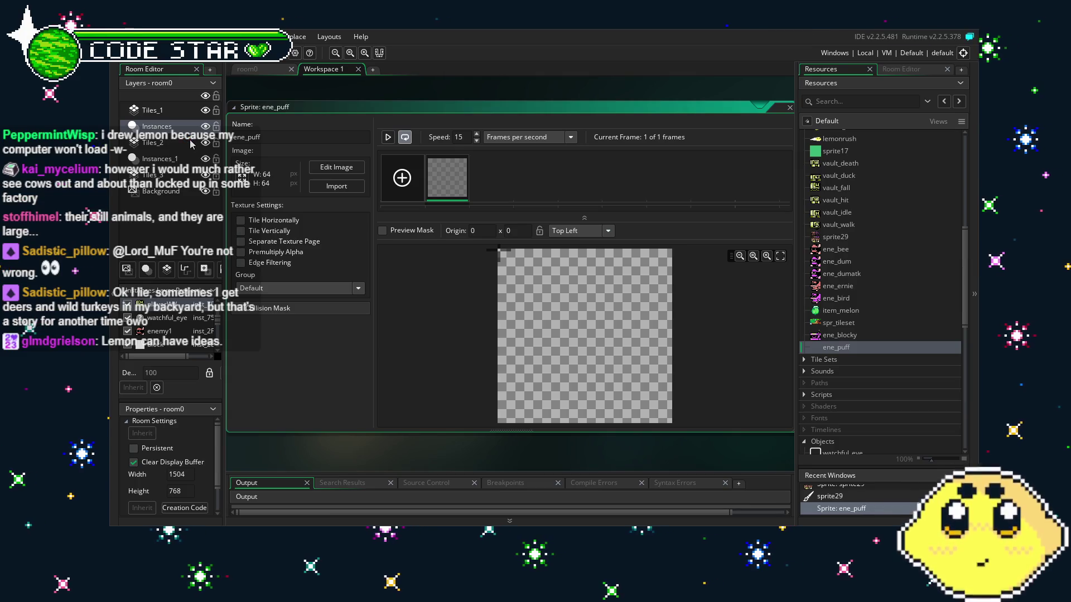
{"action": "left_click", "coordinate": [249, 185]}
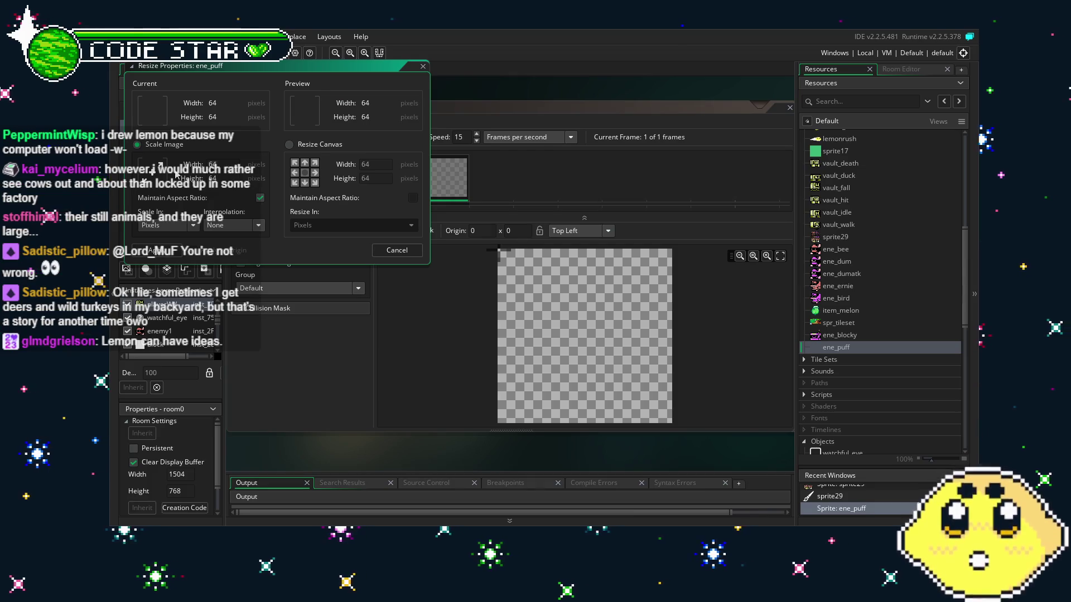
{"action": "double_click", "coordinate": [432, 169]}
{"action": "key", "text": "ctrl+v"}
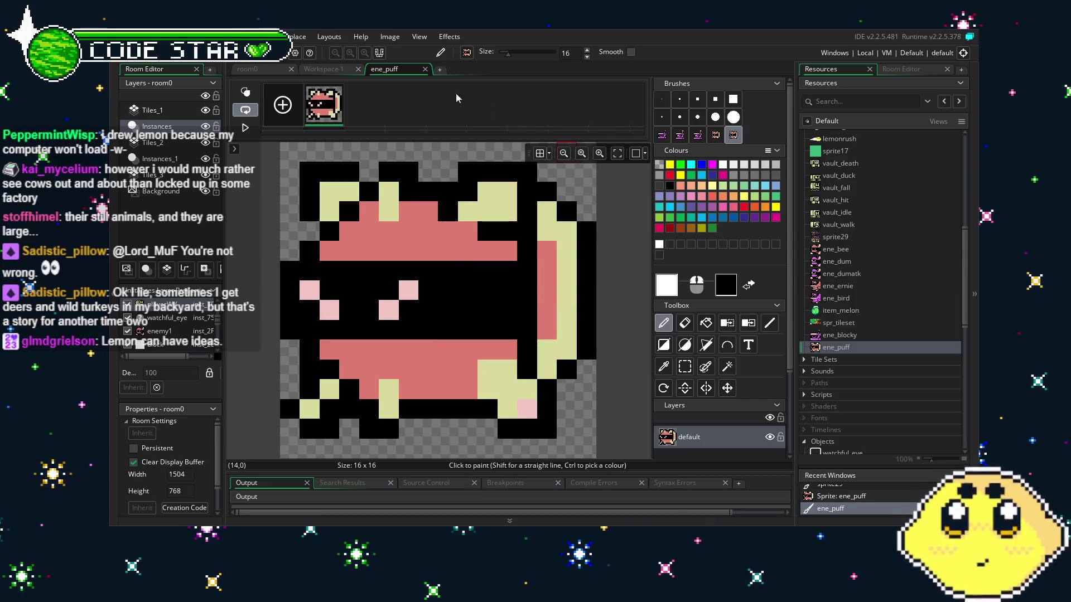
Step: Close the ene_puff image editor and nudge the sprite window slightly left
{"action": "left_click", "coordinate": [425, 70]}
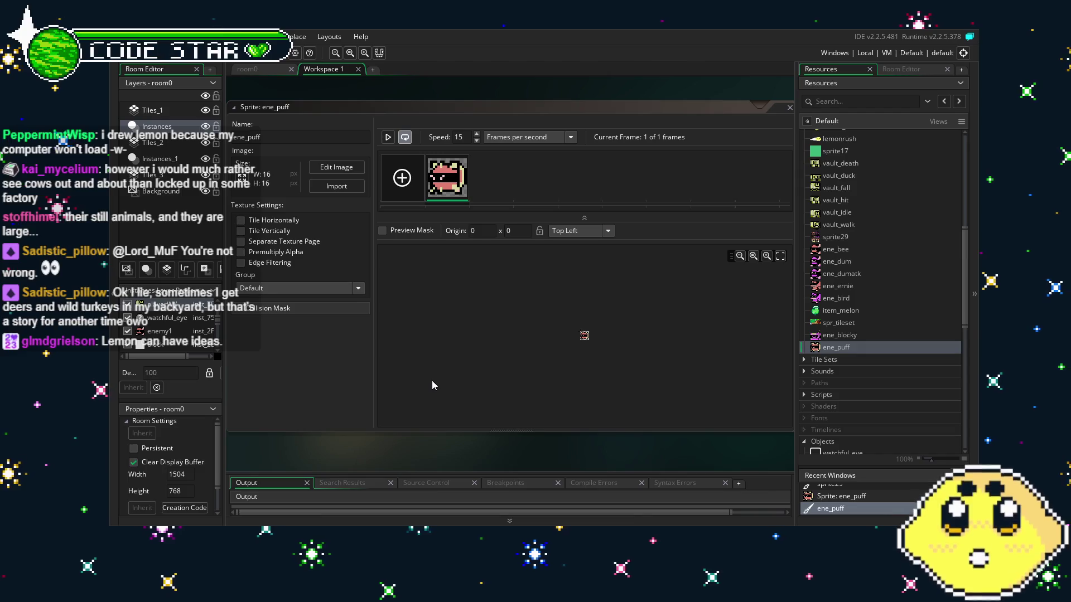
{"action": "mouse_move", "coordinate": [483, 444]}
{"action": "left_mouse_down"}
{"action": "mouse_move", "coordinate": [448, 445]}
{"action": "mouse_move", "coordinate": [485, 447]}
{"action": "left_mouse_up"}
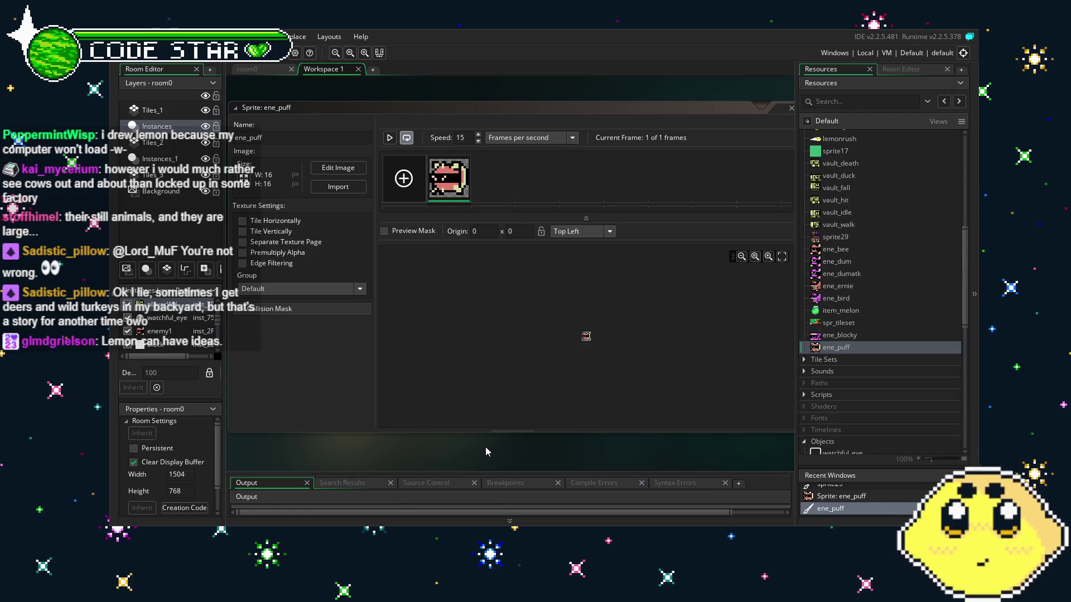
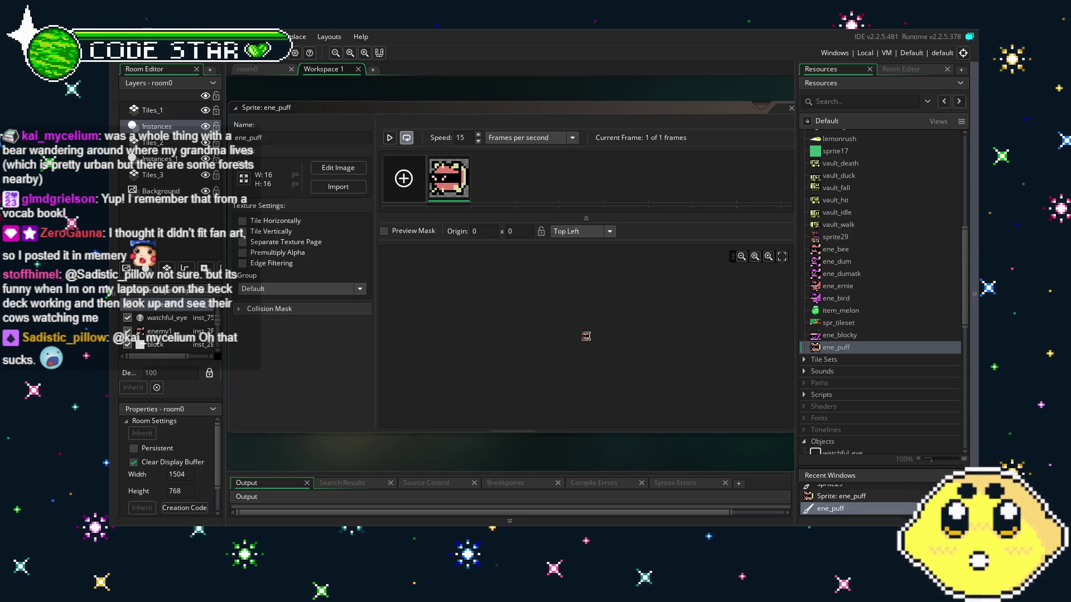
Step: Open sprite29 and load its sheet in the image editor
{"action": "scroll", "coordinate": [837, 294], "scroll_direction": "up", "scroll_amount": 3}
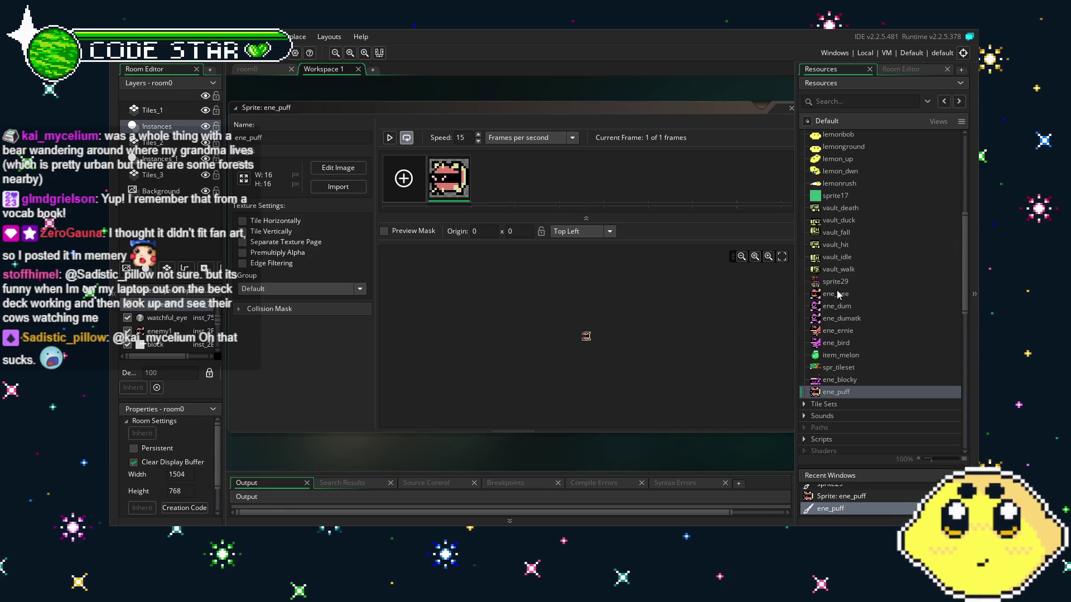
{"action": "scroll", "coordinate": [831, 291], "scroll_direction": "up", "scroll_amount": 3}
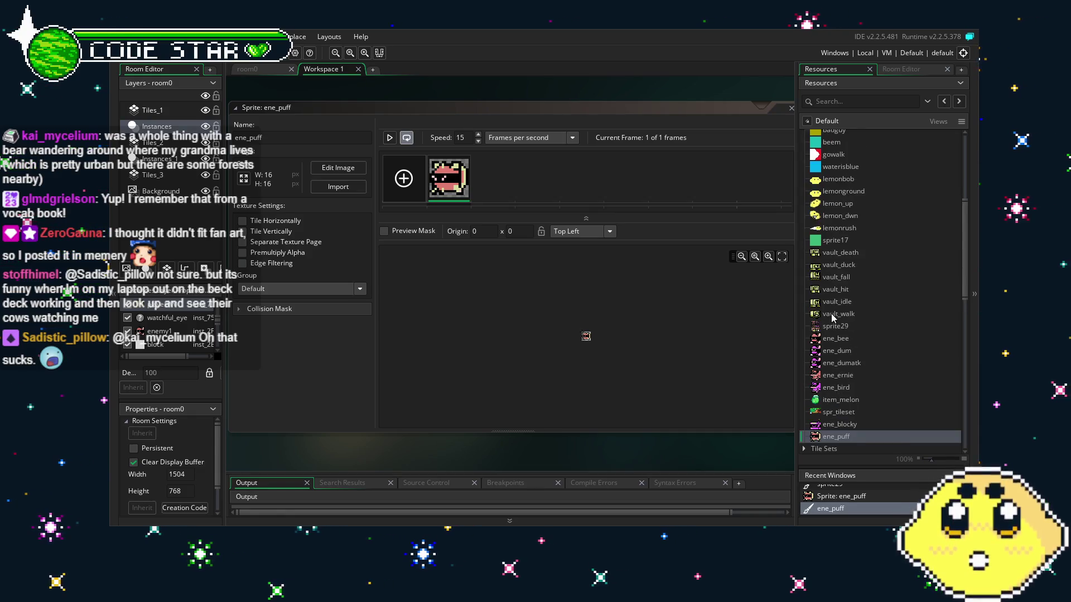
{"action": "scroll", "coordinate": [832, 318], "scroll_direction": "up", "scroll_amount": 2}
{"action": "scroll", "coordinate": [857, 324], "scroll_direction": "down", "scroll_amount": 2}
{"action": "double_click", "coordinate": [852, 329]}
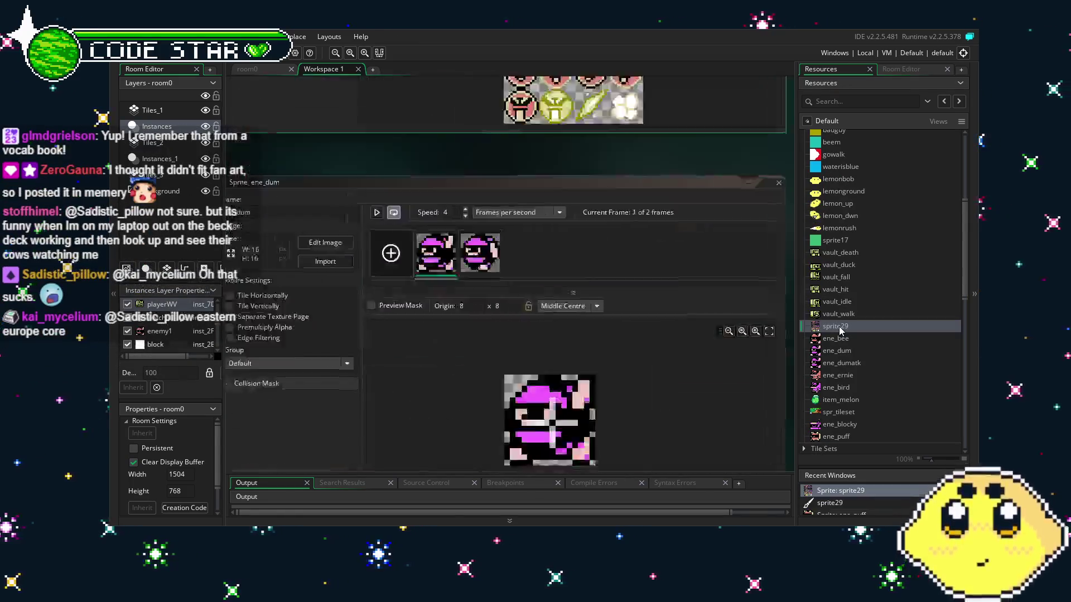
{"action": "double_click", "coordinate": [436, 185]}
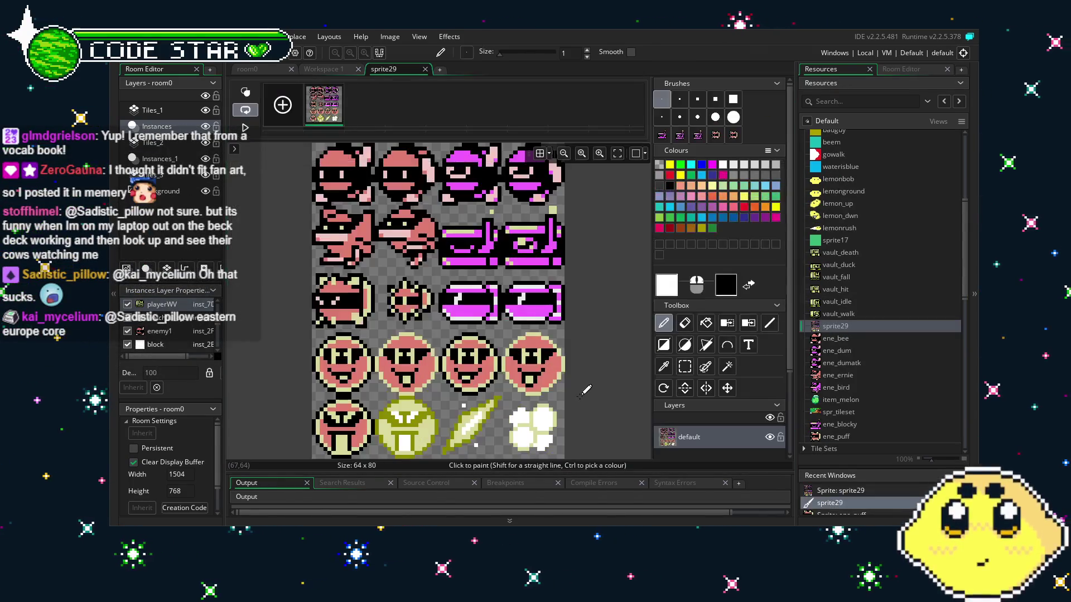
Step: Copy the middle-left puffer drawing as a brush and close the image editor
{"action": "key", "text": "s"}
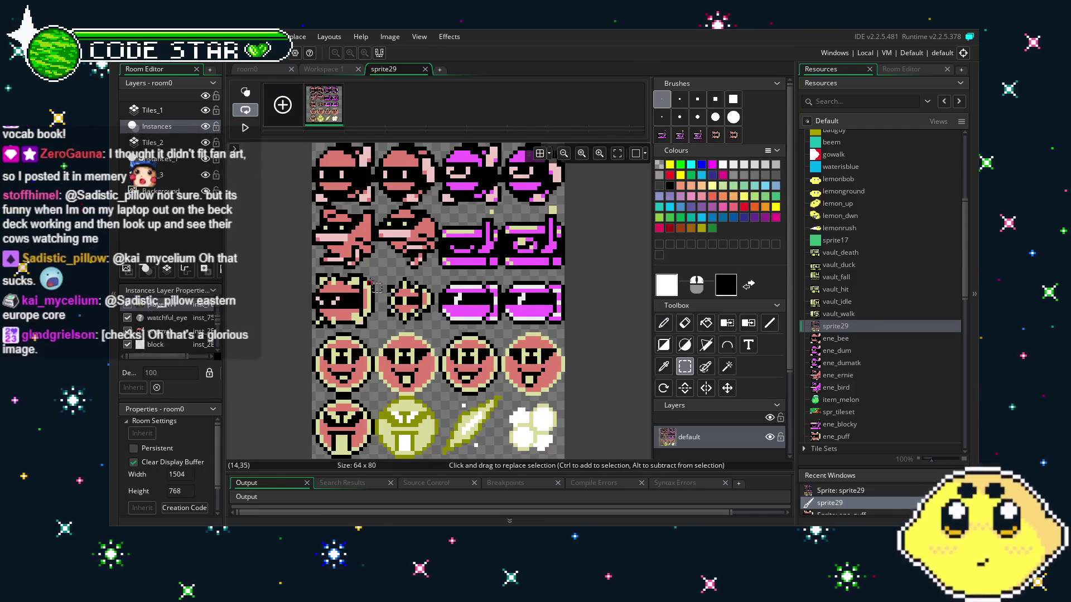
{"action": "left_click_drag", "start_coordinate": [384, 281], "coordinate": [434, 325]}
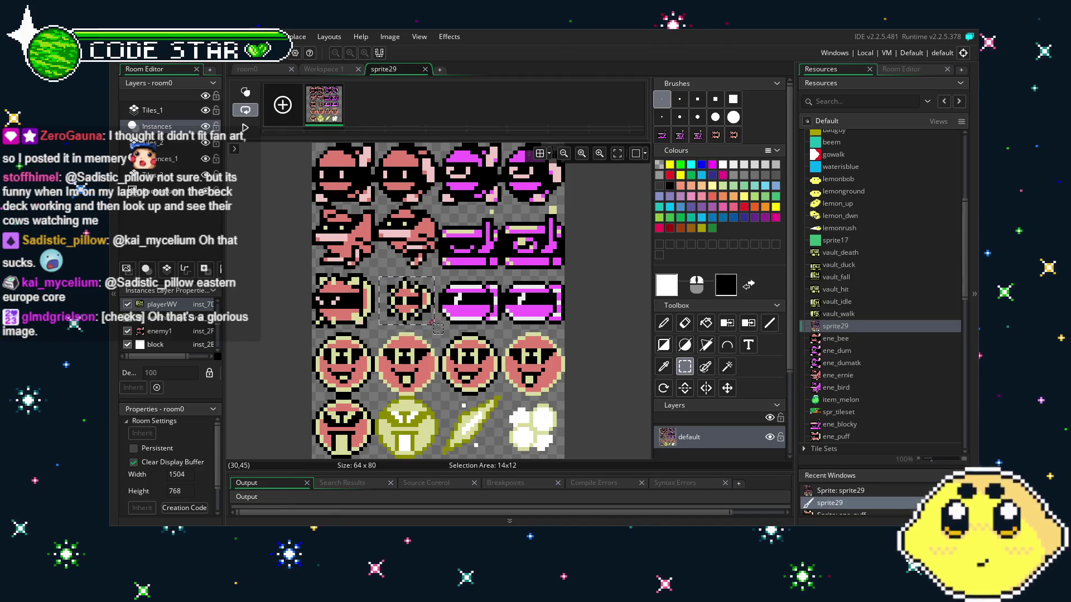
{"action": "key", "text": "ctrl+c"}
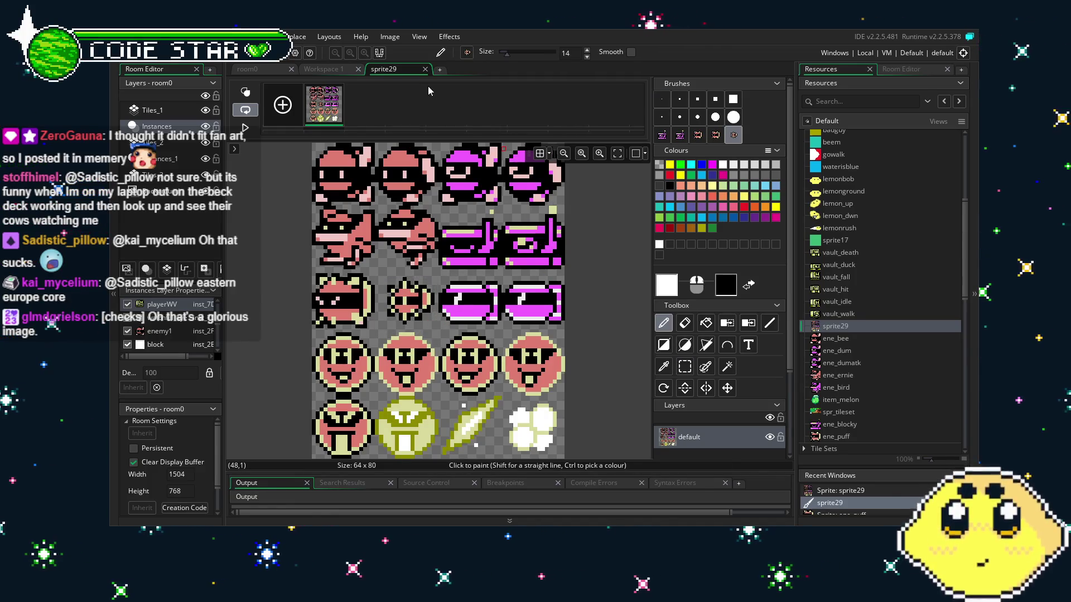
{"action": "left_click", "coordinate": [425, 69]}
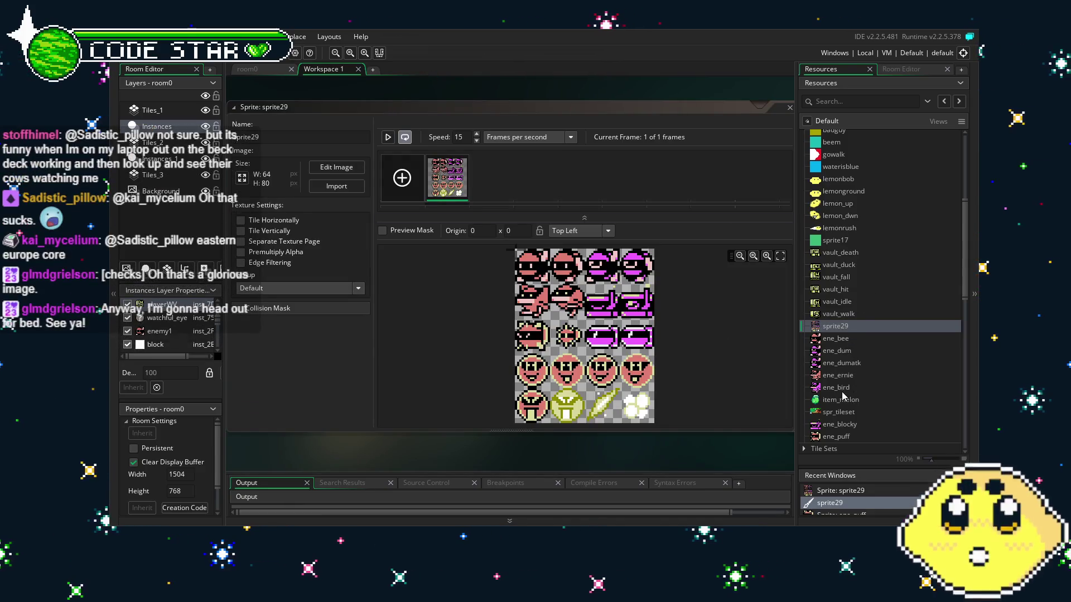
Step: Add a second ene_puff frame holding the pasted puffer, comparing it with frame one
{"action": "double_click", "coordinate": [836, 437]}
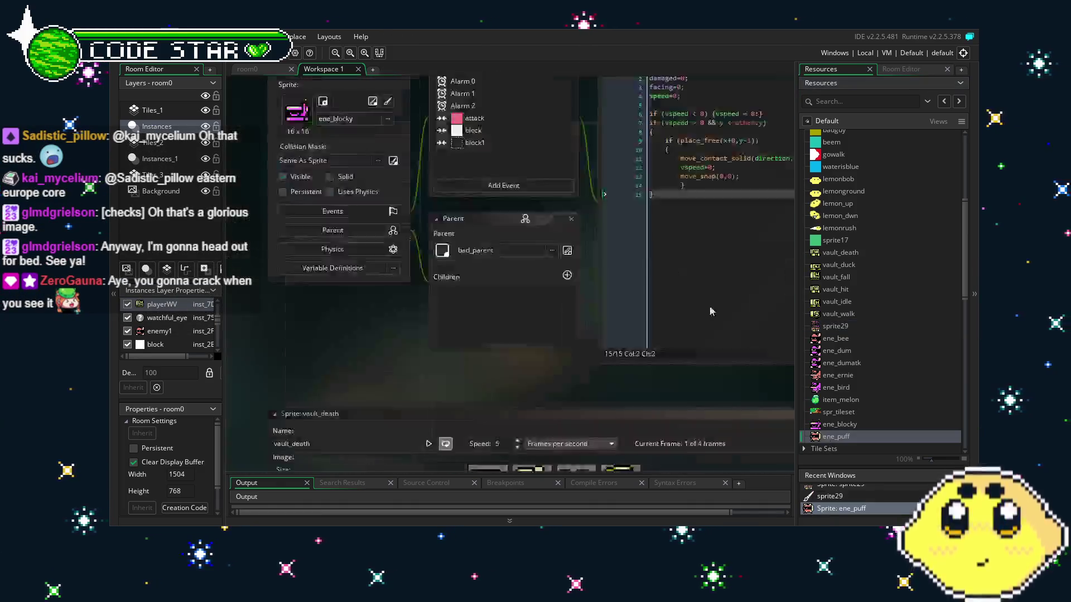
{"action": "double_click", "coordinate": [475, 171]}
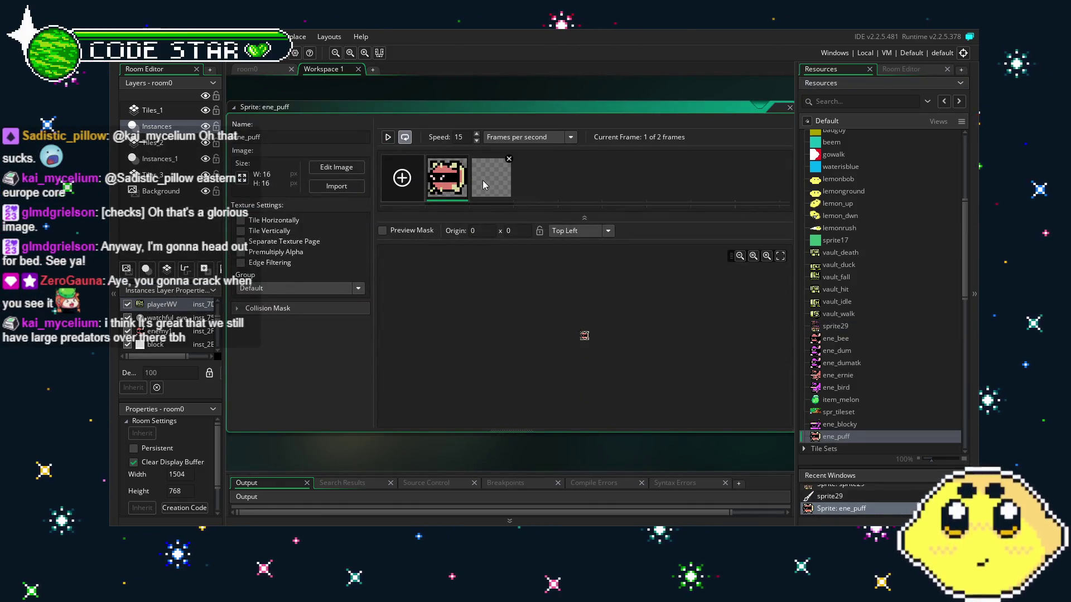
{"action": "key", "text": "ctrl+v"}
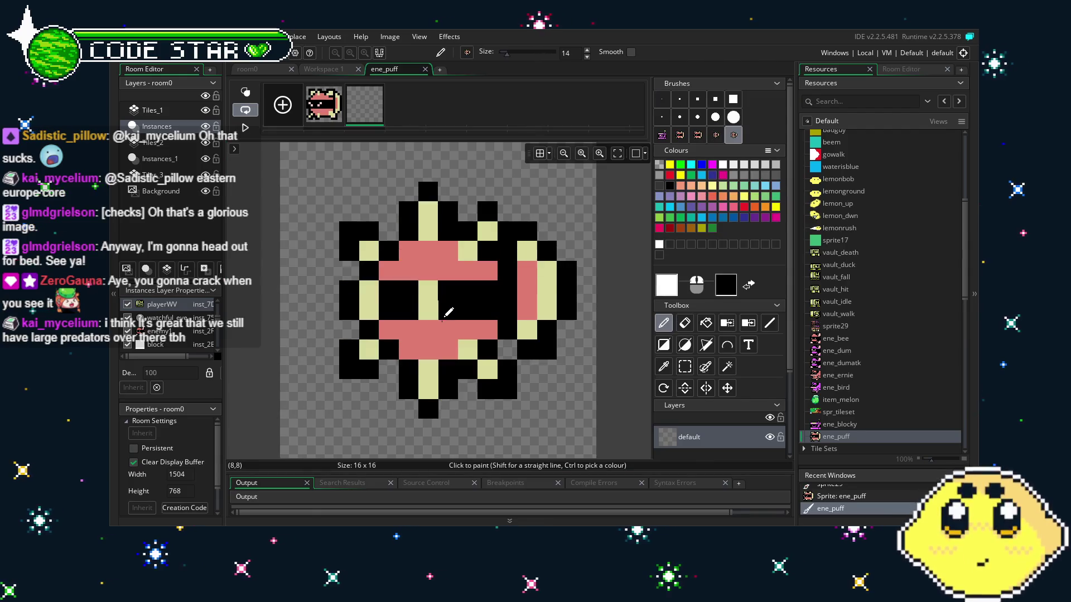
{"action": "left_click", "coordinate": [326, 112]}
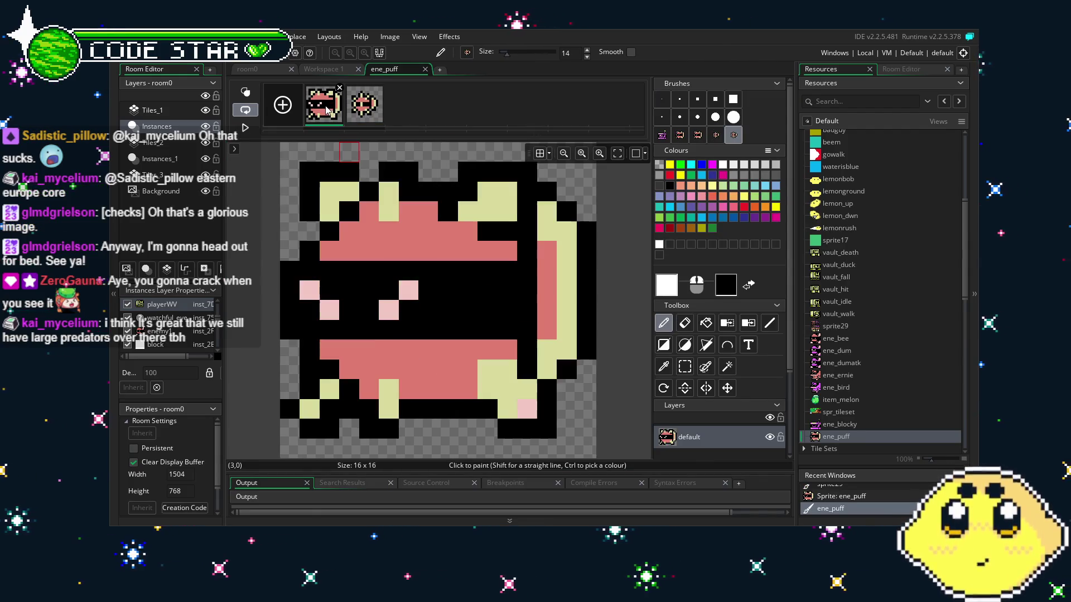
{"action": "left_click", "coordinate": [362, 112]}
{"action": "left_click", "coordinate": [331, 120]}
{"action": "left_click", "coordinate": [366, 119]}
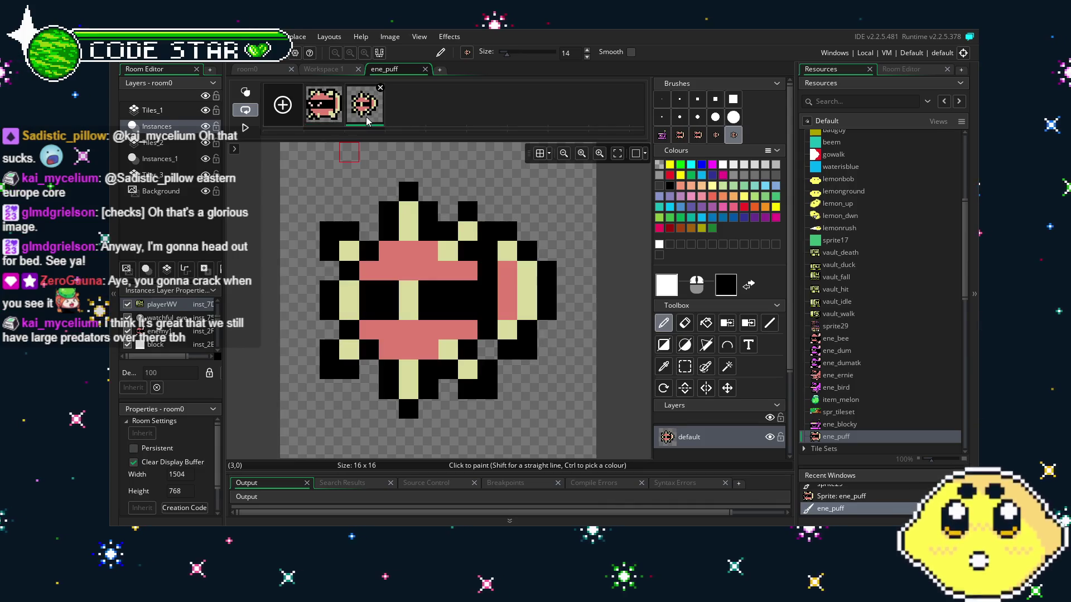
{"action": "left_click", "coordinate": [427, 69]}
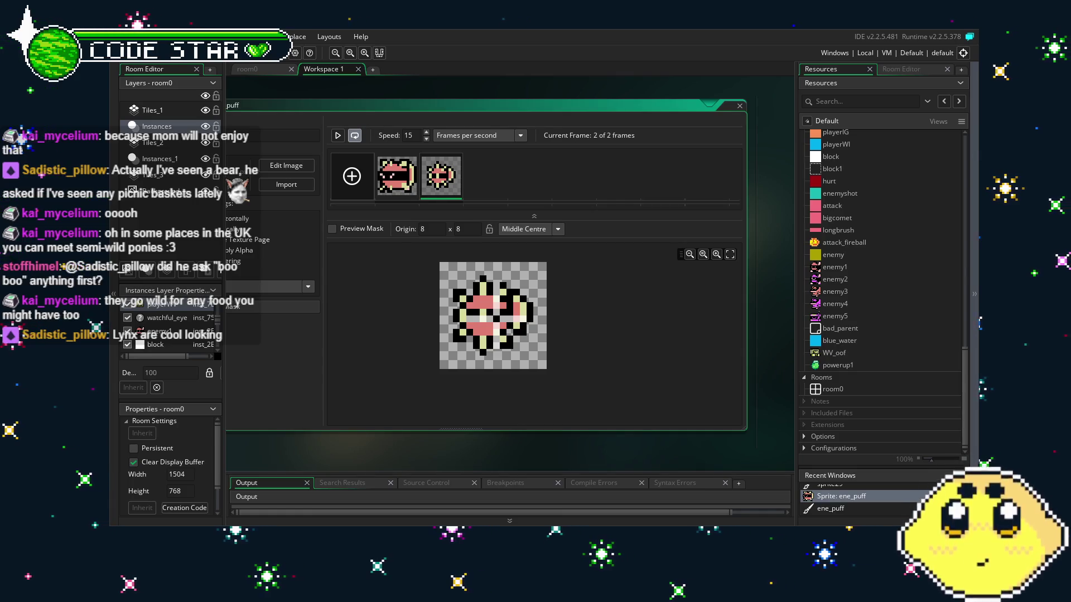
{"action": "left_click_drag", "start_coordinate": [334, 440], "coordinate": [379, 430]}
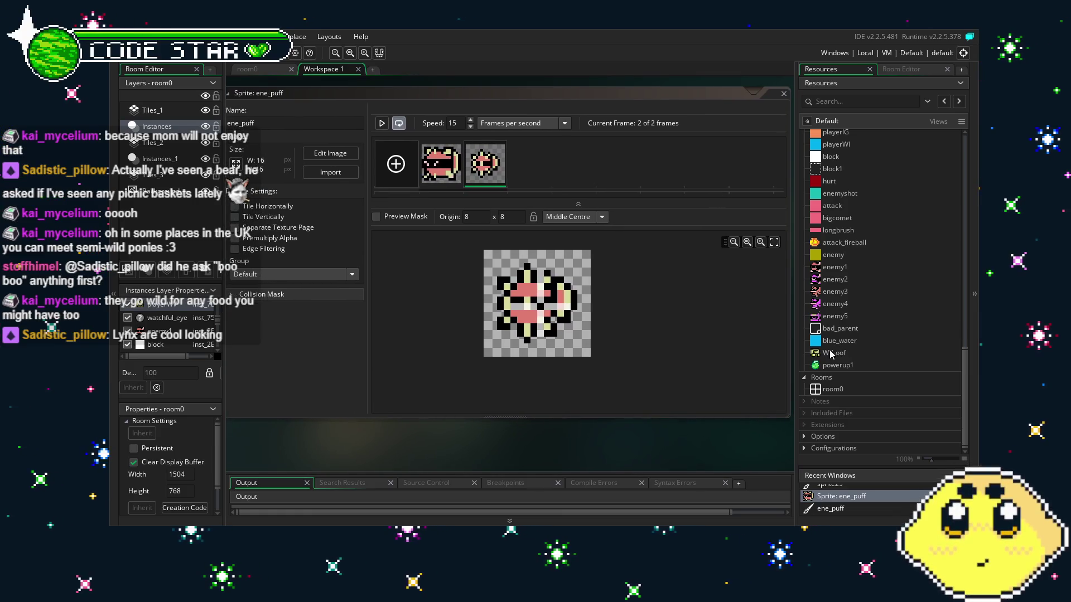
{"action": "left_click_drag", "start_coordinate": [666, 439], "coordinate": [649, 439]}
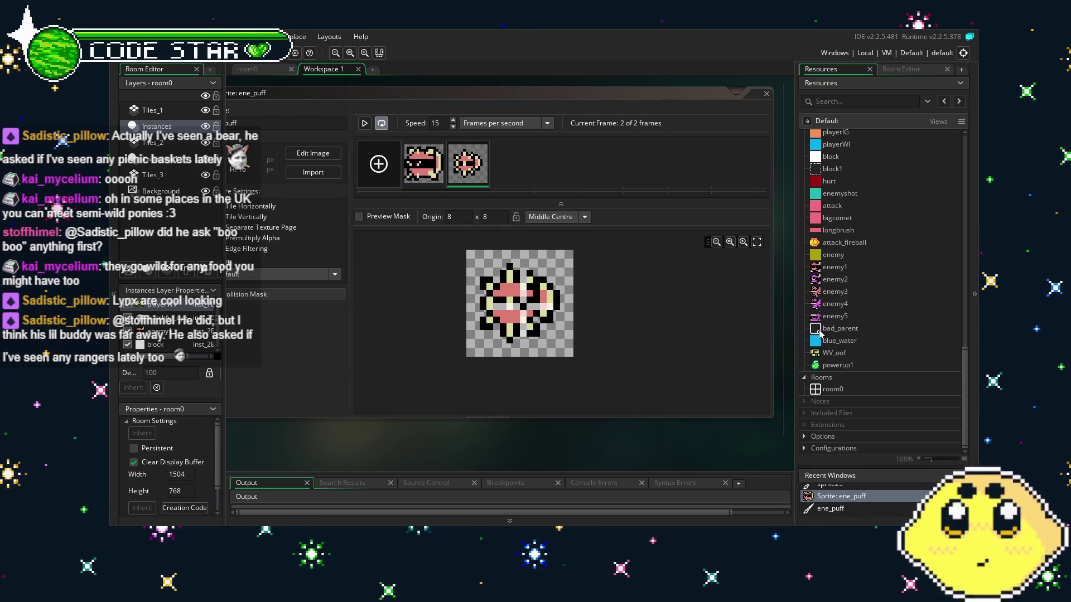
{"action": "scroll", "coordinate": [552, 450], "scroll_direction": "left", "scroll_amount": 1}
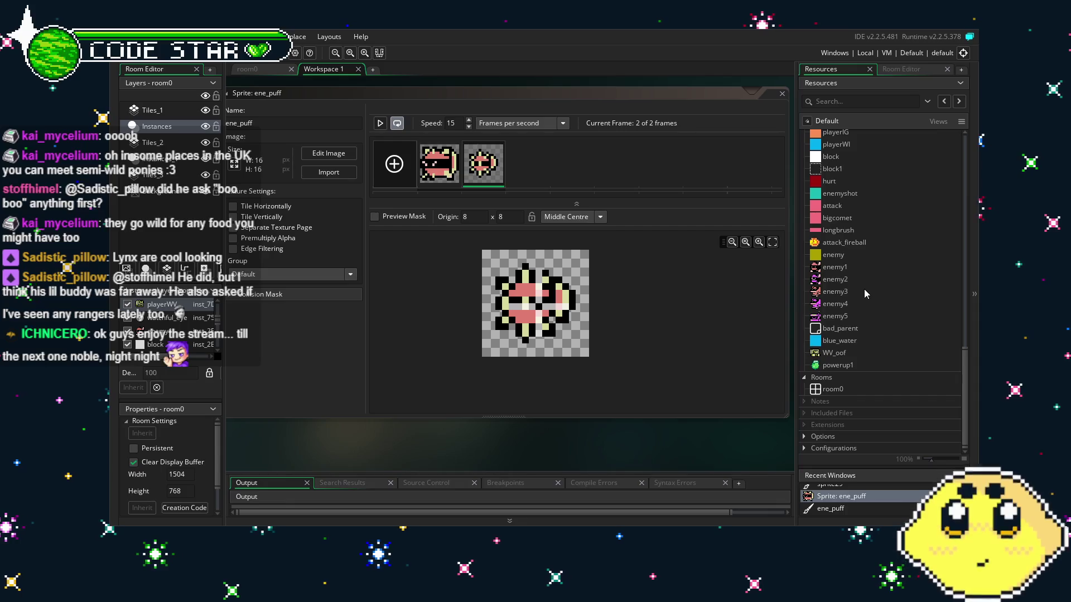
{"action": "scroll", "coordinate": [851, 310], "scroll_direction": "up", "scroll_amount": 3}
{"action": "scroll", "coordinate": [851, 310], "scroll_direction": "down", "scroll_amount": 3}
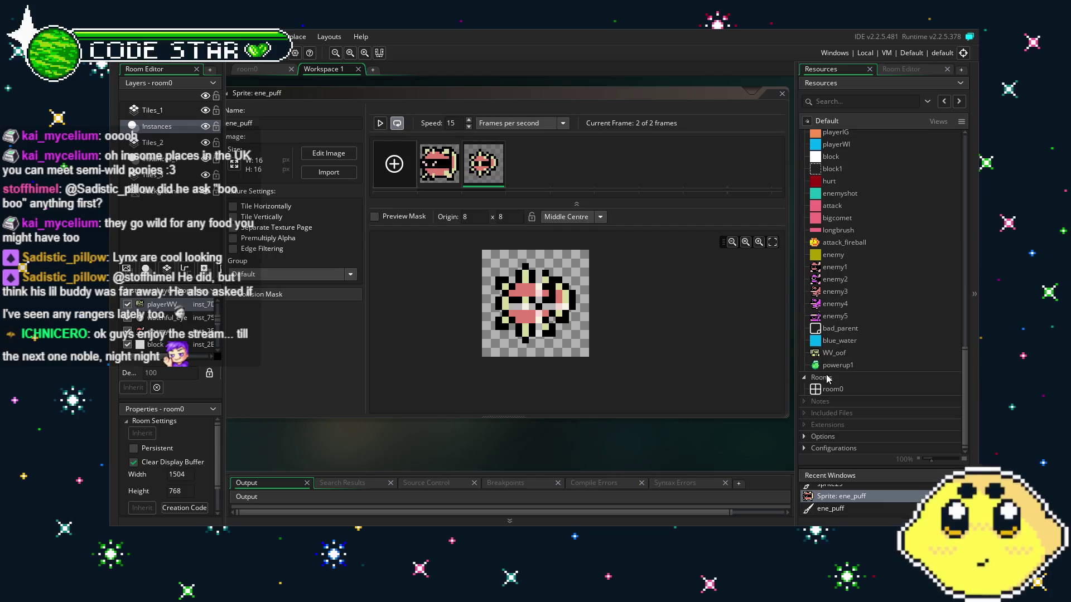
Step: Duplicate the enemy5 object and rename the copy enemy6
{"action": "left_click", "coordinate": [828, 316]}
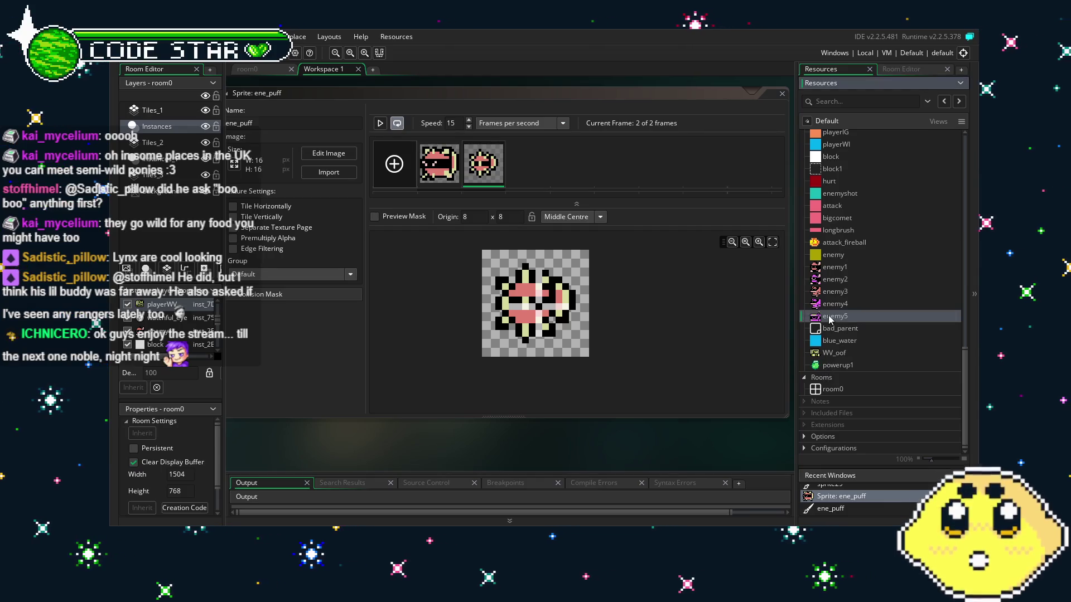
{"action": "right_click", "coordinate": [829, 316]}
{"action": "left_click", "coordinate": [873, 406]}
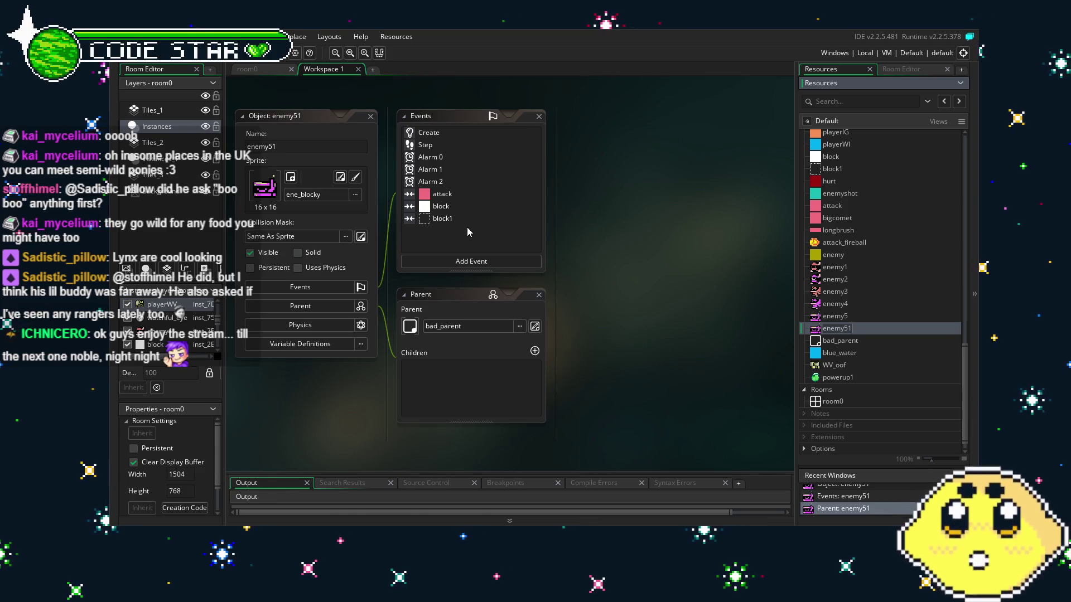
{"action": "left_click", "coordinate": [284, 151]}
{"action": "type", "text": "6"}
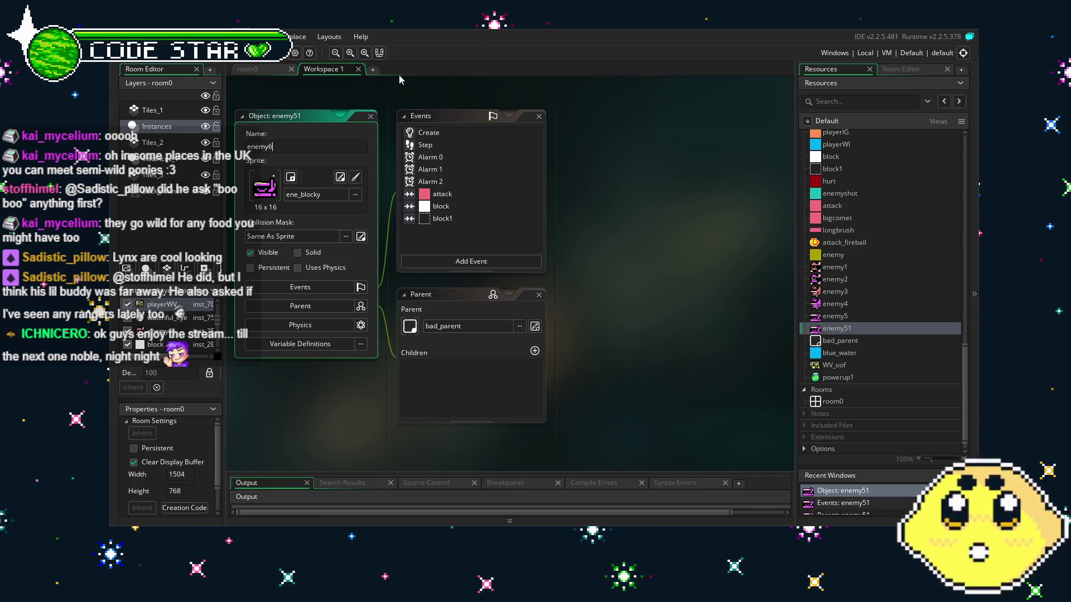
{"action": "left_click", "coordinate": [471, 207]}
Step: Assign the ene_puff sprite to enemy6 and view its Step event code
{"action": "double_click", "coordinate": [429, 133]}
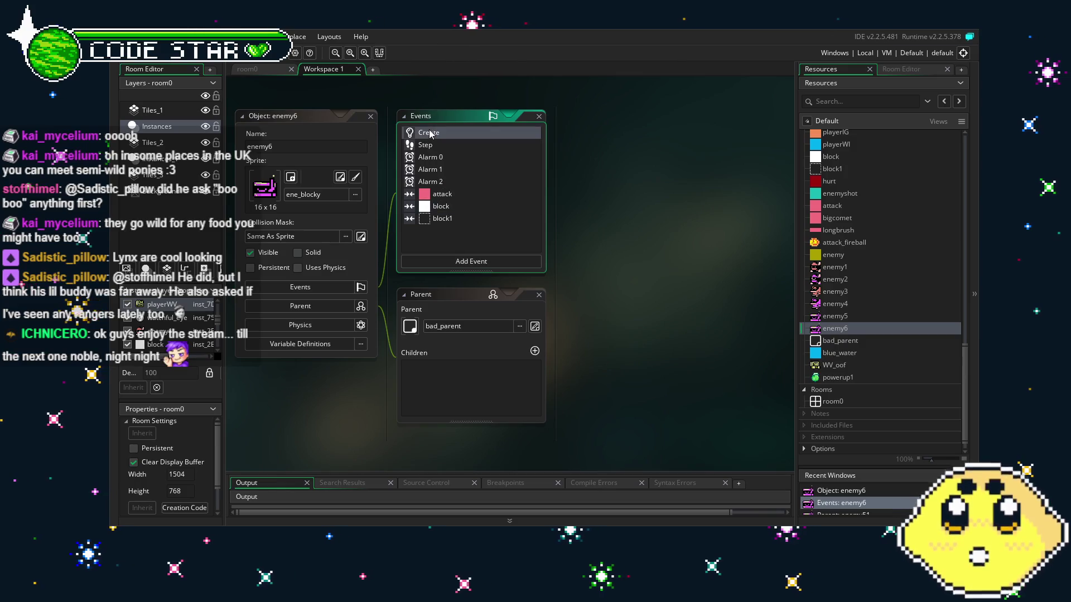
{"action": "left_click", "coordinate": [316, 194]}
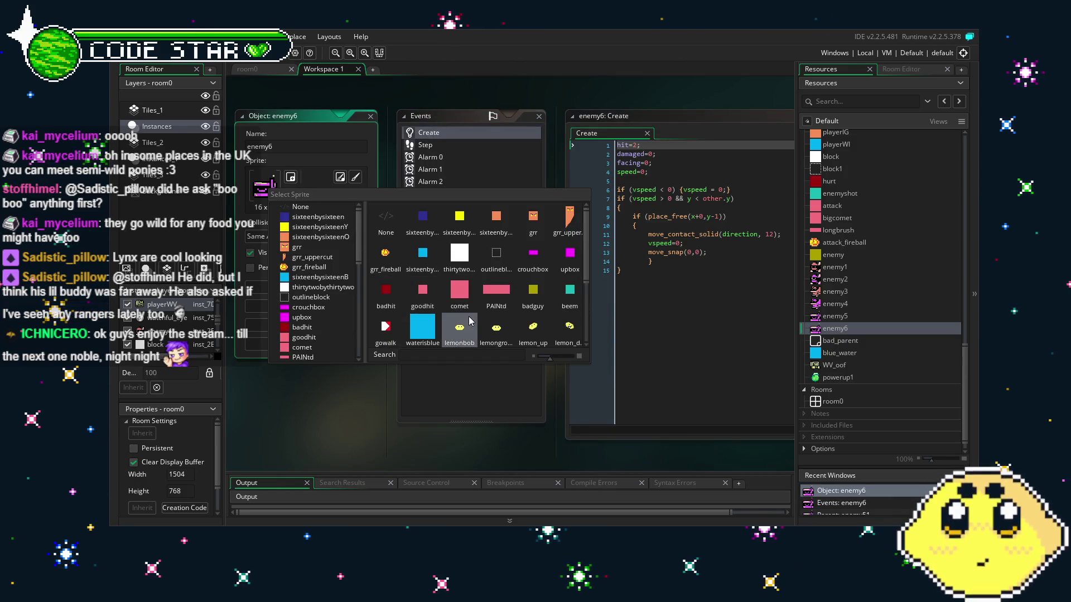
{"action": "scroll", "coordinate": [454, 315], "scroll_direction": "down", "scroll_amount": 3}
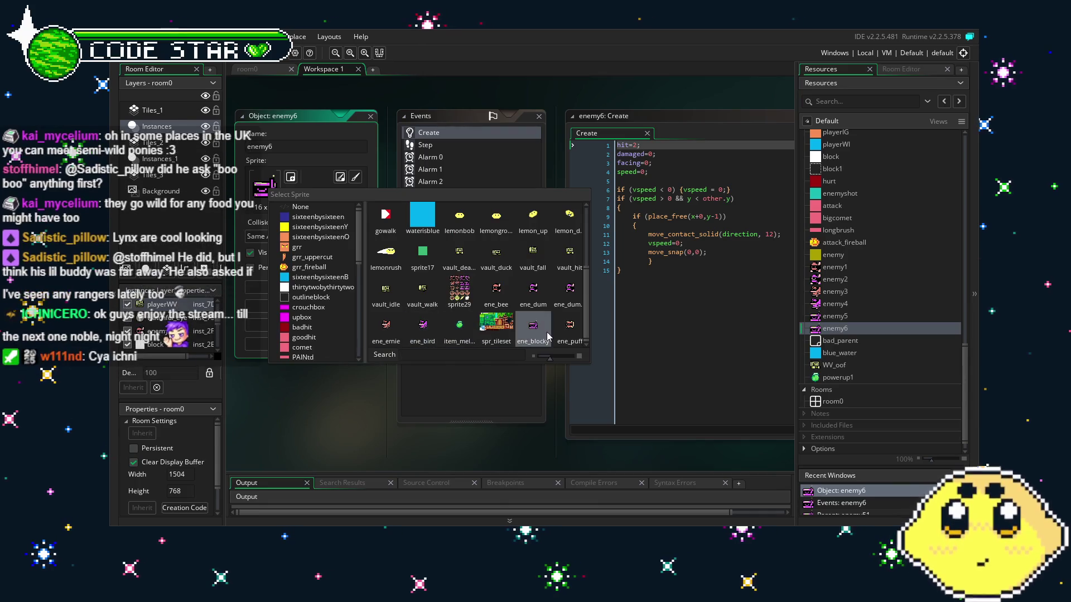
{"action": "left_click", "coordinate": [569, 329]}
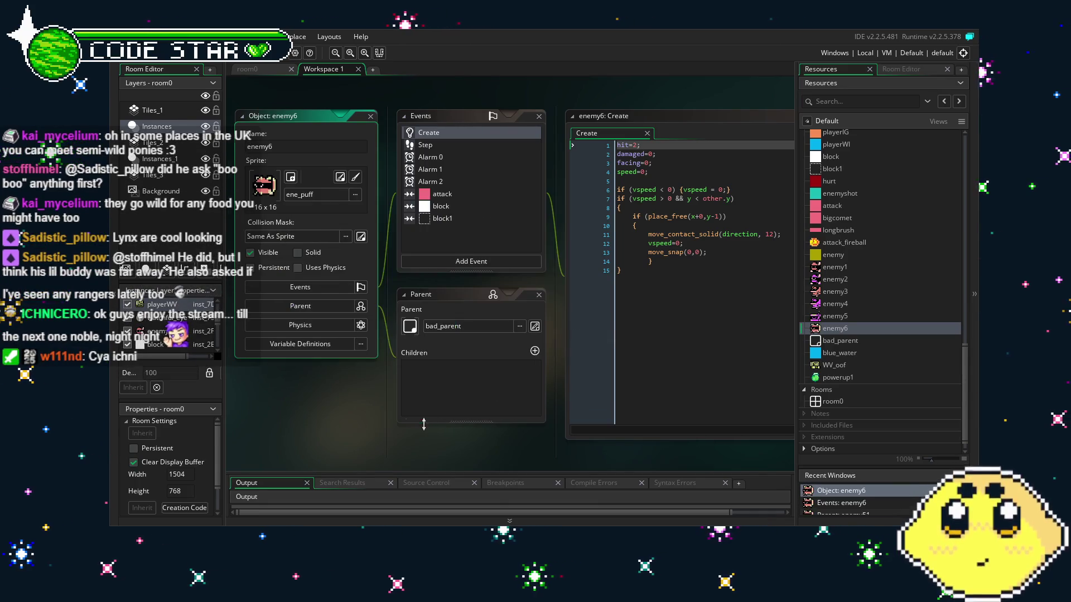
{"action": "left_click", "coordinate": [296, 307]}
{"action": "left_click", "coordinate": [448, 140]}
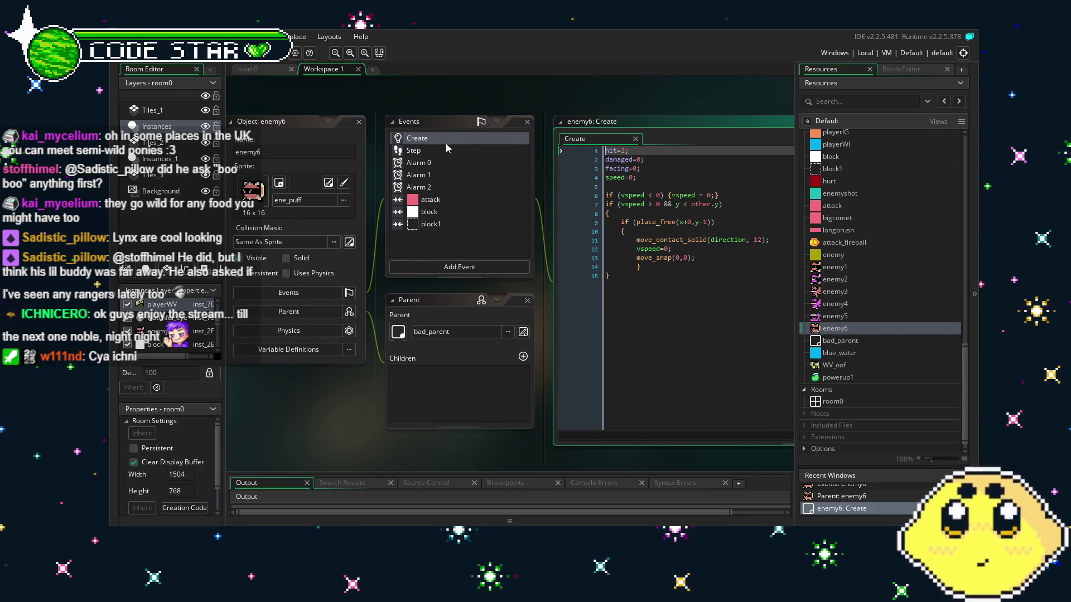
{"action": "left_click", "coordinate": [451, 148]}
Step: Review enemy6's Alarm 0, Alarm 1, Alarm 2 and Create code, then switch to room0
{"action": "left_click", "coordinate": [451, 161]}
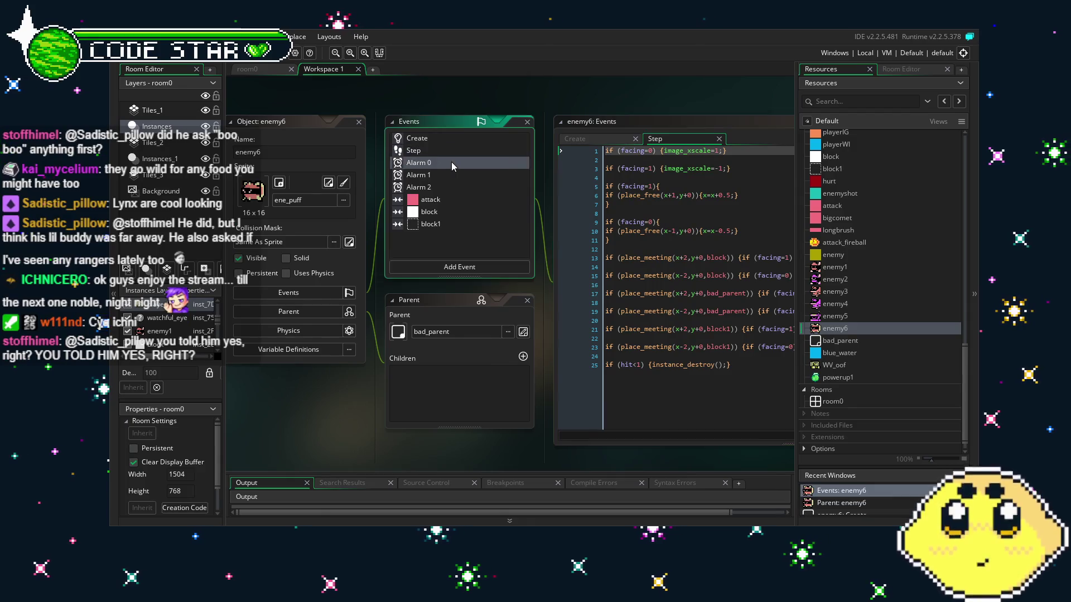
{"action": "left_click_drag", "start_coordinate": [451, 162], "coordinate": [428, 163]}
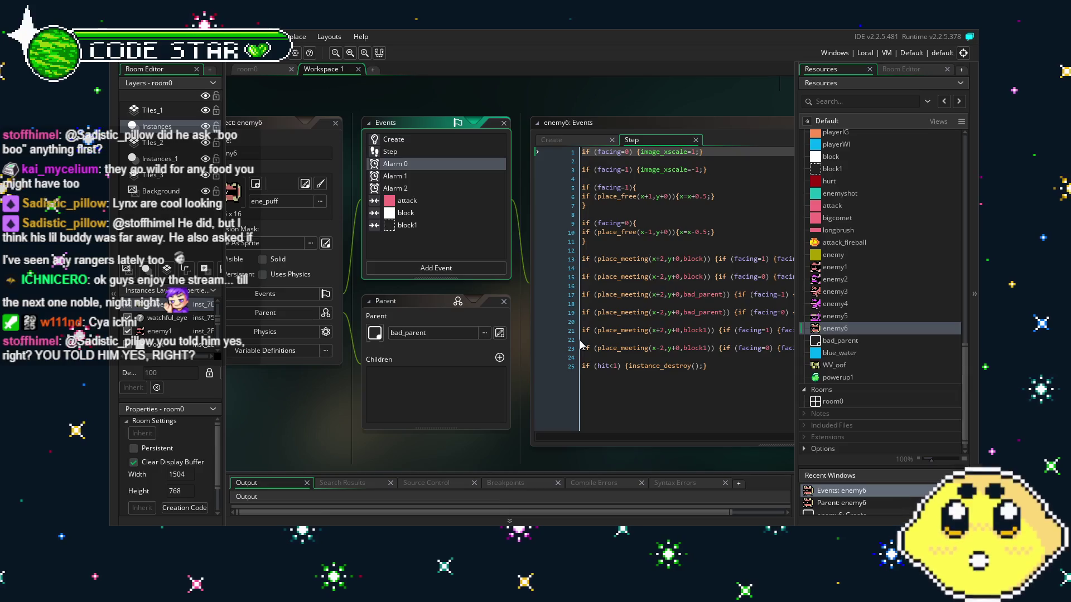
{"action": "left_click_drag", "start_coordinate": [444, 453], "coordinate": [427, 452]}
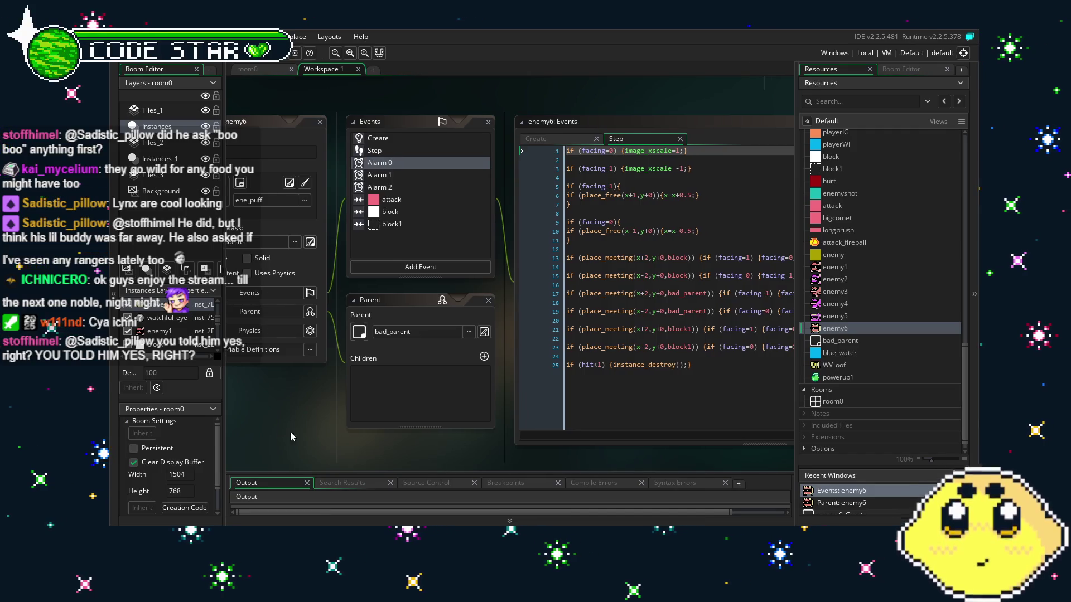
{"action": "left_click_drag", "start_coordinate": [285, 432], "coordinate": [319, 432]}
{"action": "left_click", "coordinate": [438, 168]}
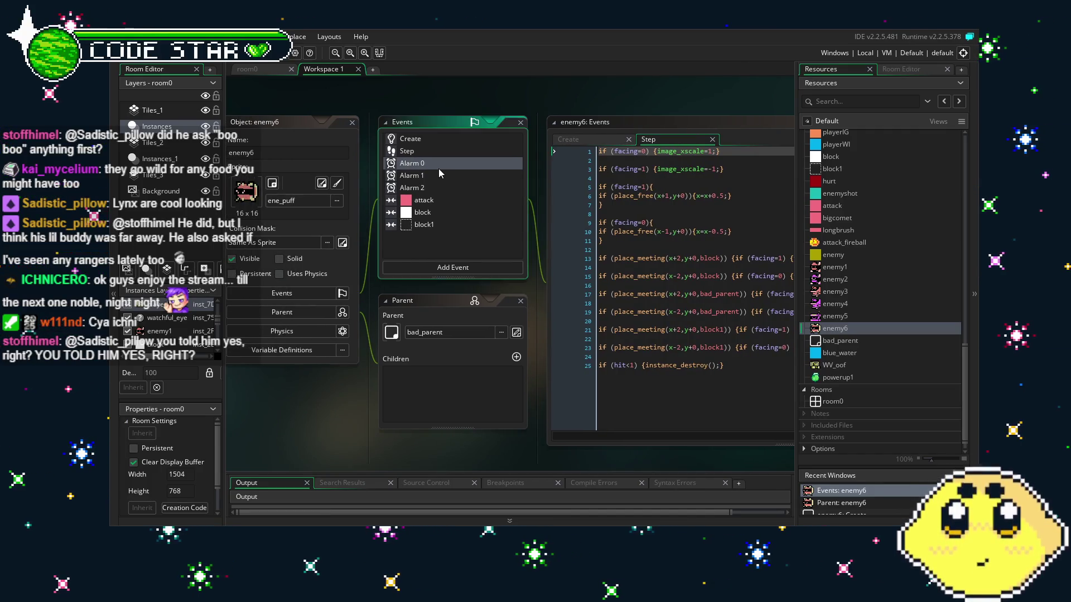
{"action": "left_click", "coordinate": [454, 174]}
{"action": "left_click", "coordinate": [450, 187]}
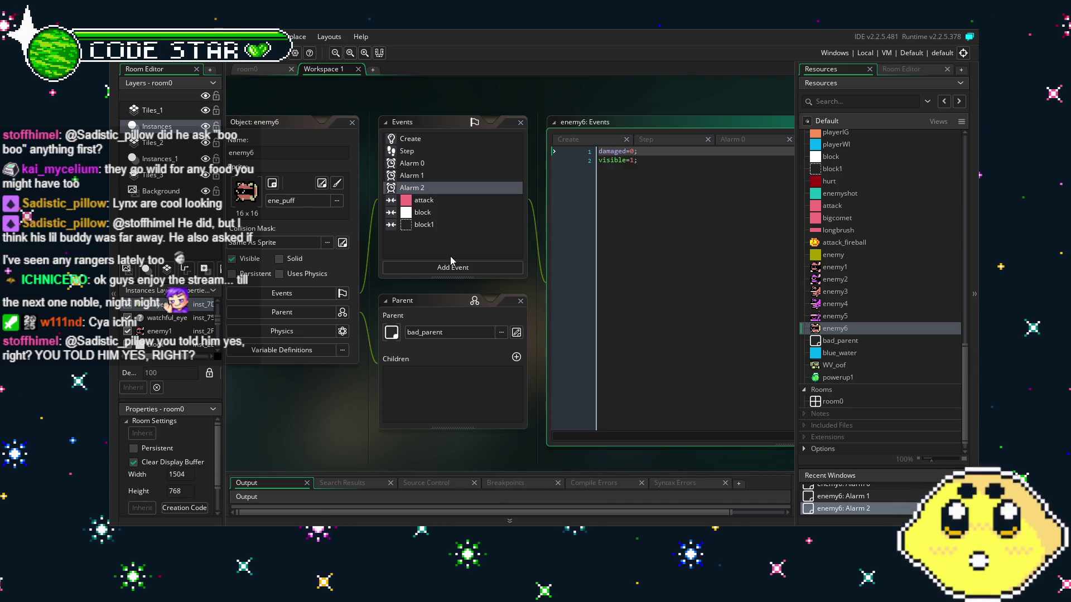
{"action": "left_click", "coordinate": [417, 140]}
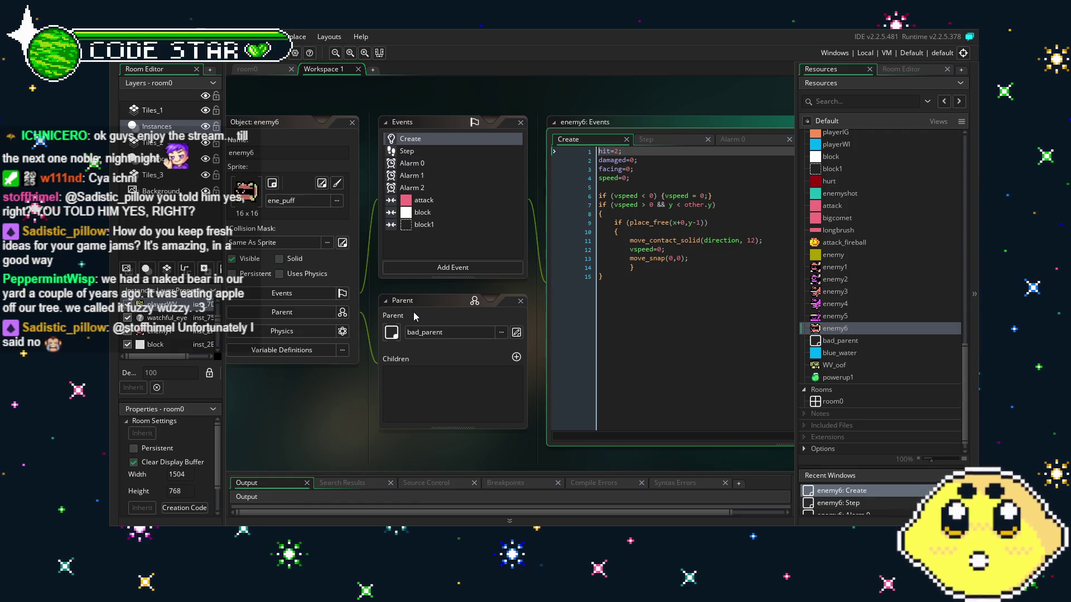
{"action": "left_click", "coordinate": [248, 70]}
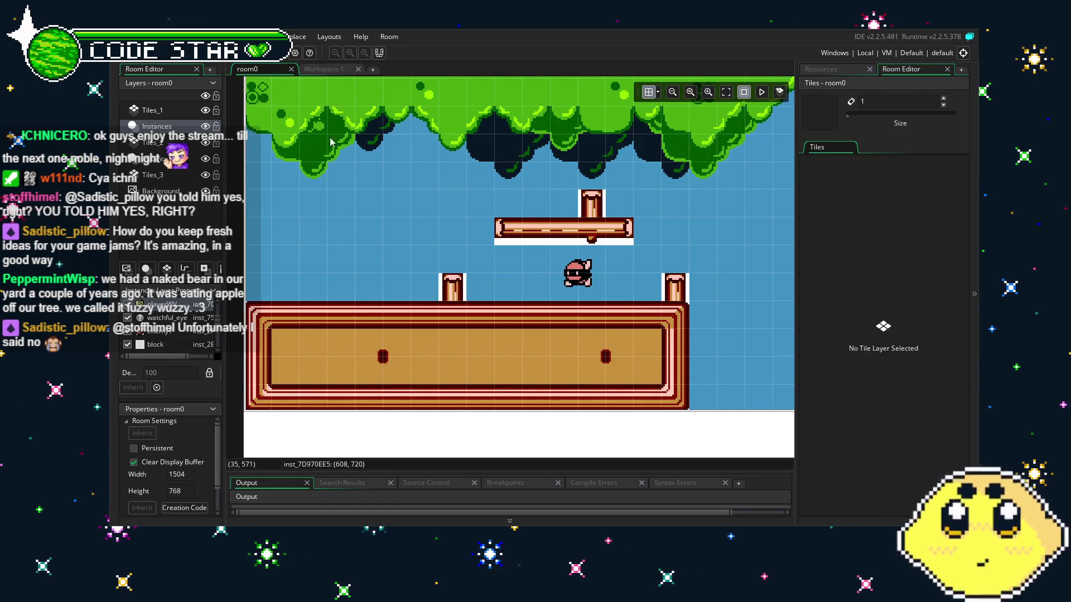
Step: Move room0's view to the water section and drop an enemy6 puffer there
{"action": "scroll", "coordinate": [579, 248], "scroll_direction": "right", "scroll_amount": 5}
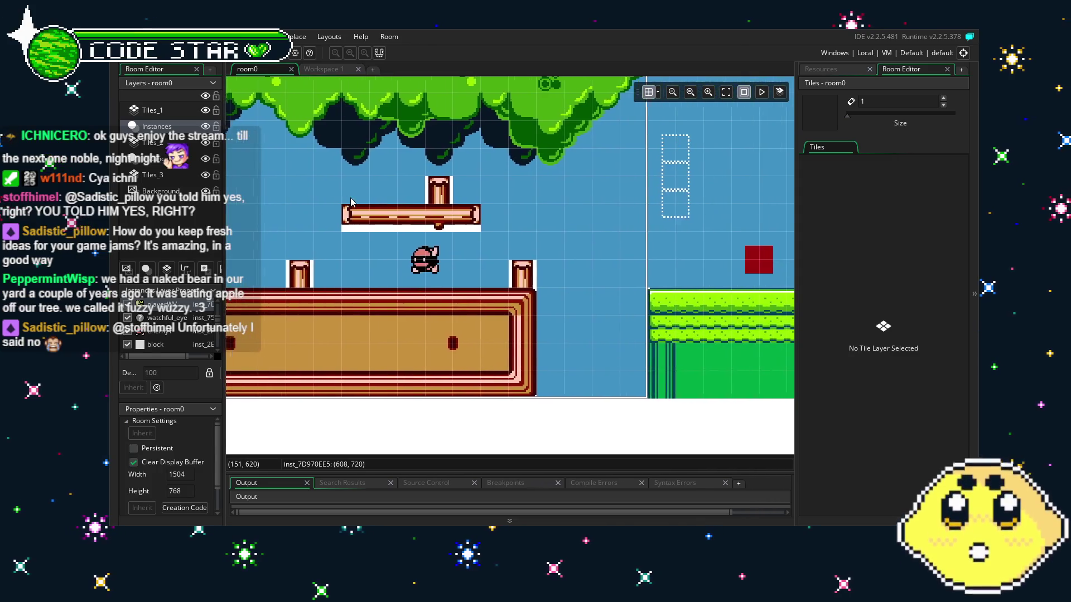
{"action": "scroll", "coordinate": [579, 248], "scroll_direction": "right", "scroll_amount": 5}
{"action": "scroll", "coordinate": [534, 261], "scroll_direction": "right", "scroll_amount": 4}
{"action": "scroll", "coordinate": [530, 266], "scroll_direction": "left", "scroll_amount": 4}
{"action": "scroll", "coordinate": [531, 266], "scroll_direction": "left", "scroll_amount": 10}
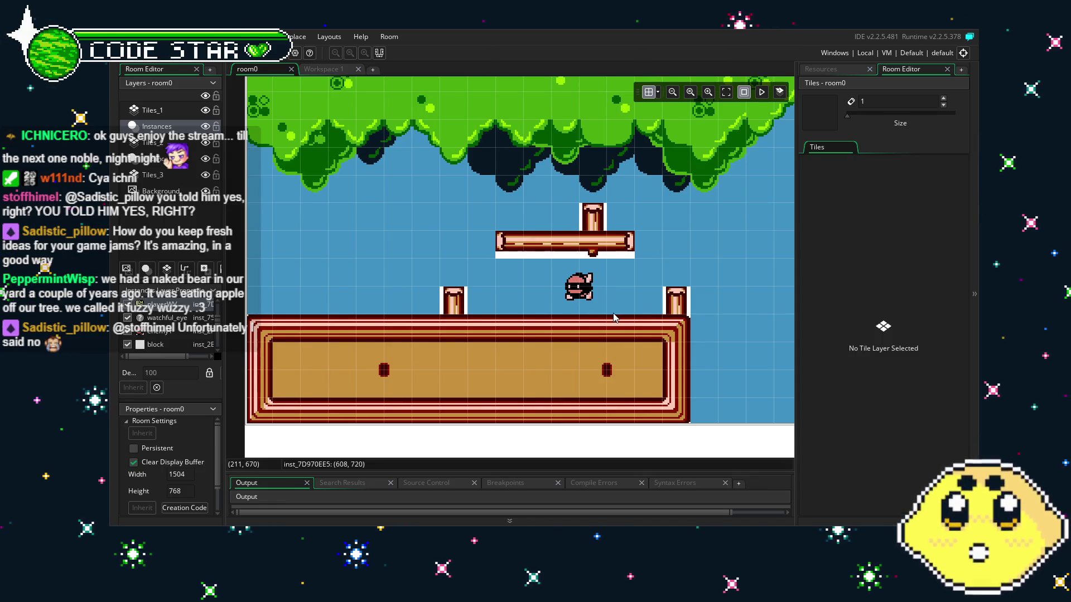
{"action": "scroll", "coordinate": [614, 318], "scroll_direction": "right", "scroll_amount": 4}
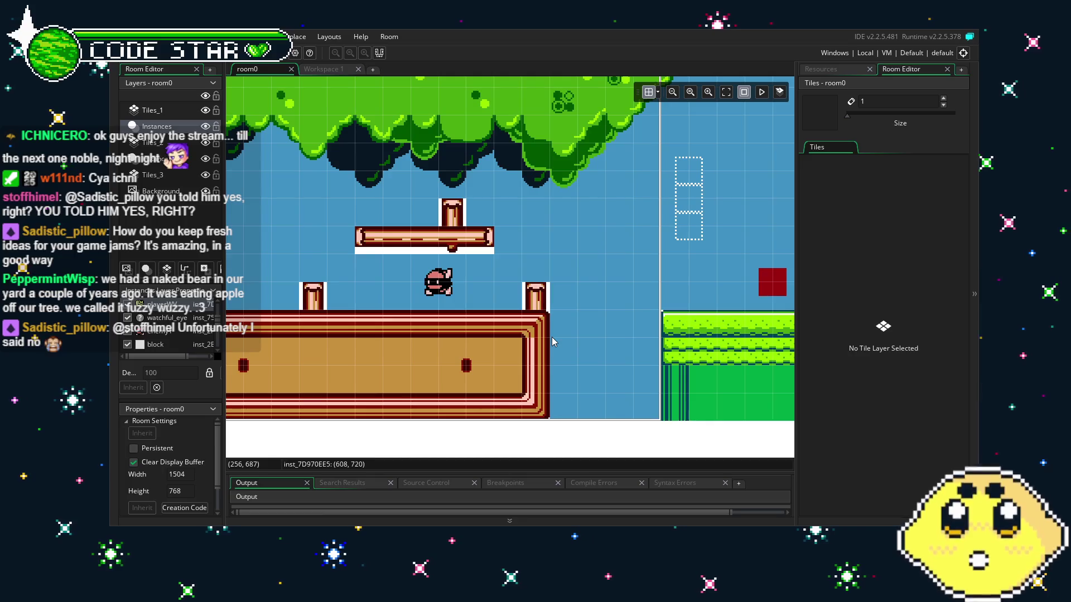
{"action": "scroll", "coordinate": [553, 336], "scroll_direction": "right", "scroll_amount": 6}
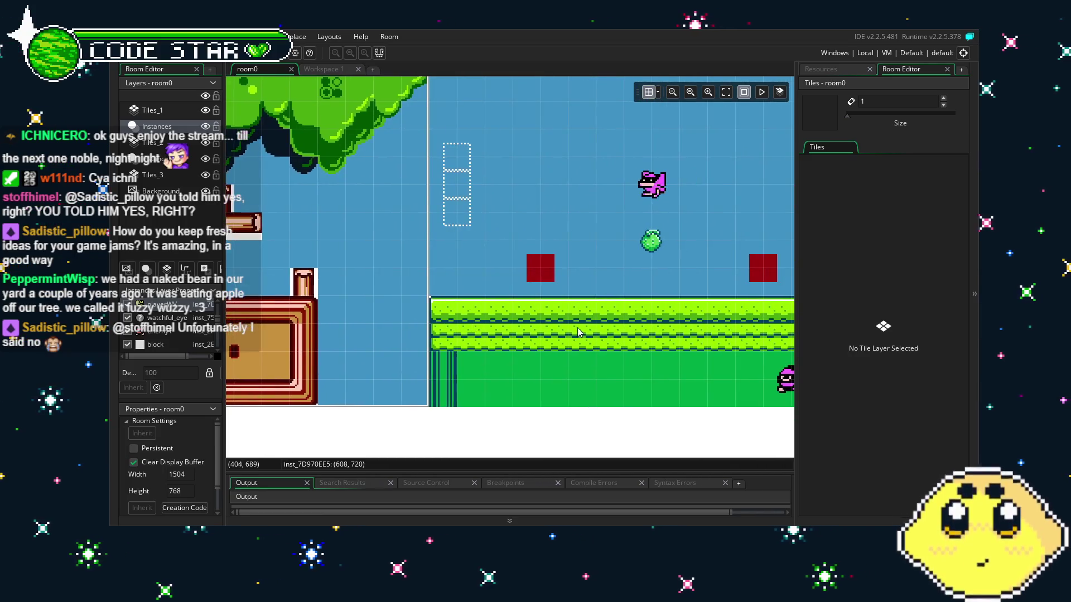
{"action": "scroll", "coordinate": [578, 333], "scroll_direction": "right", "scroll_amount": 7}
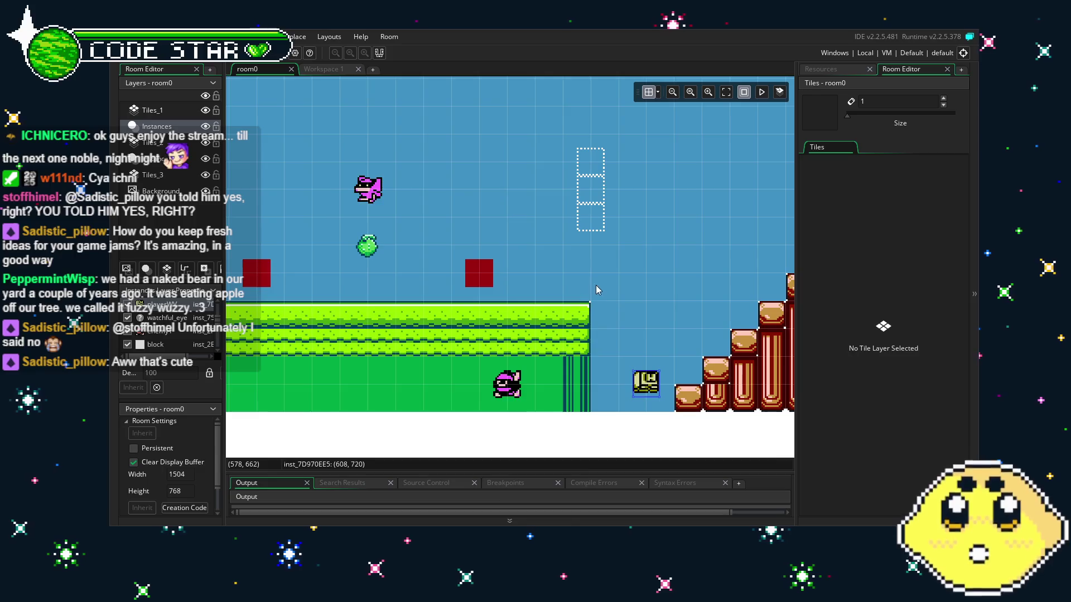
{"action": "scroll", "coordinate": [513, 290], "scroll_direction": "right", "scroll_amount": 3}
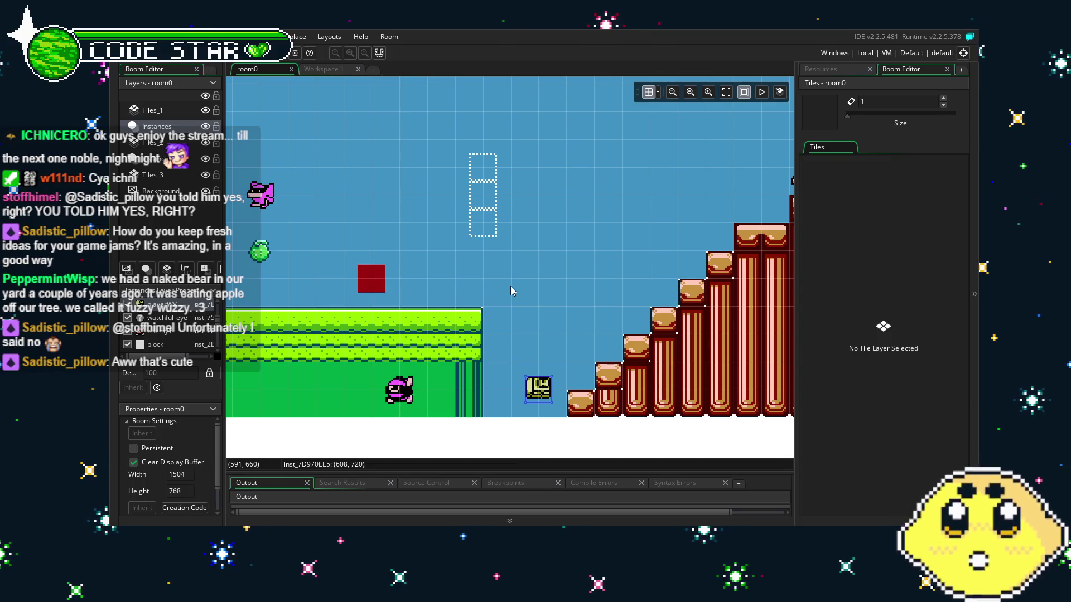
{"action": "mouse_move", "coordinate": [510, 286]}
{"action": "left_mouse_down"}
{"action": "mouse_move", "coordinate": [393, 295]}
{"action": "mouse_move", "coordinate": [424, 296]}
{"action": "mouse_move", "coordinate": [323, 320]}
{"action": "mouse_move", "coordinate": [510, 299]}
{"action": "mouse_move", "coordinate": [312, 279]}
{"action": "left_mouse_up"}
{"action": "left_click_drag", "start_coordinate": [558, 290], "coordinate": [377, 275]}
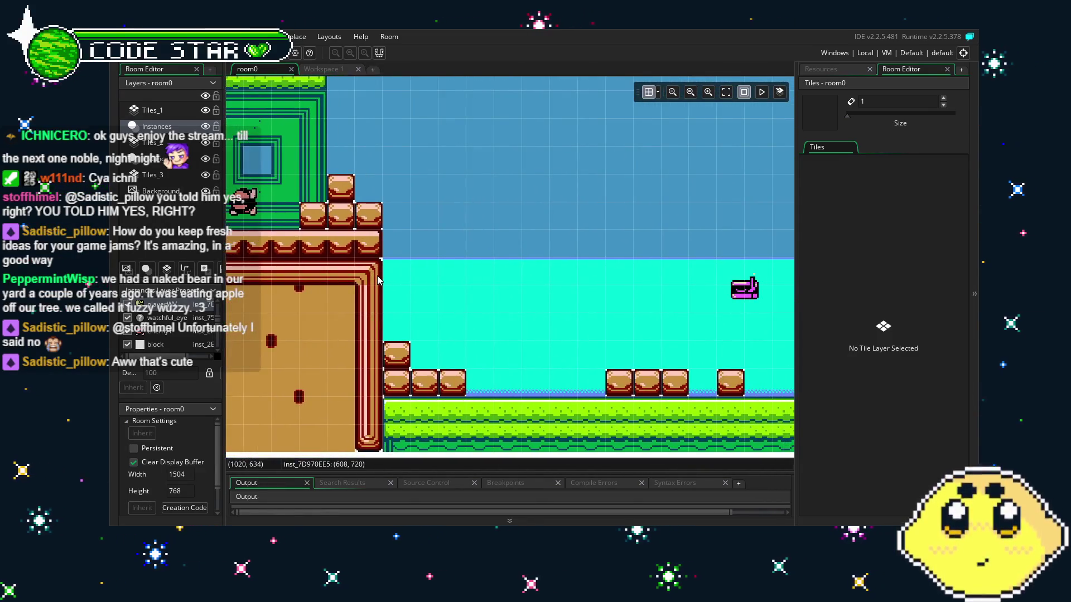
{"action": "mouse_move", "coordinate": [554, 313]}
{"action": "left_mouse_down"}
{"action": "mouse_move", "coordinate": [395, 294]}
{"action": "mouse_move", "coordinate": [490, 290]}
{"action": "left_mouse_up"}
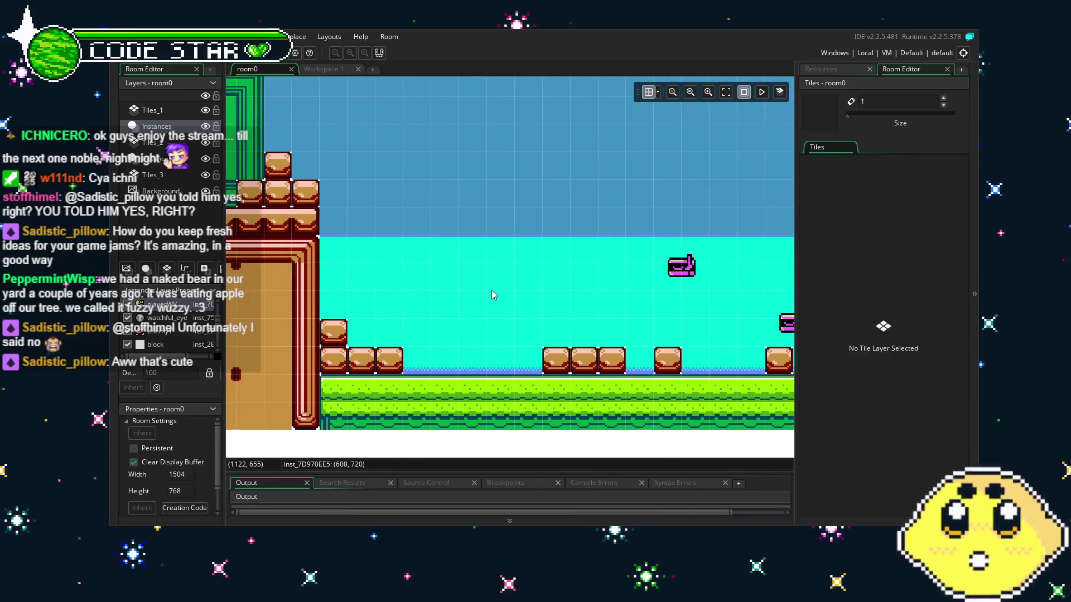
{"action": "left_click", "coordinate": [848, 68]}
{"action": "mouse_move", "coordinate": [837, 329]}
{"action": "left_mouse_down"}
{"action": "mouse_move", "coordinate": [504, 312]}
{"action": "mouse_move", "coordinate": [529, 315]}
{"action": "left_mouse_up"}
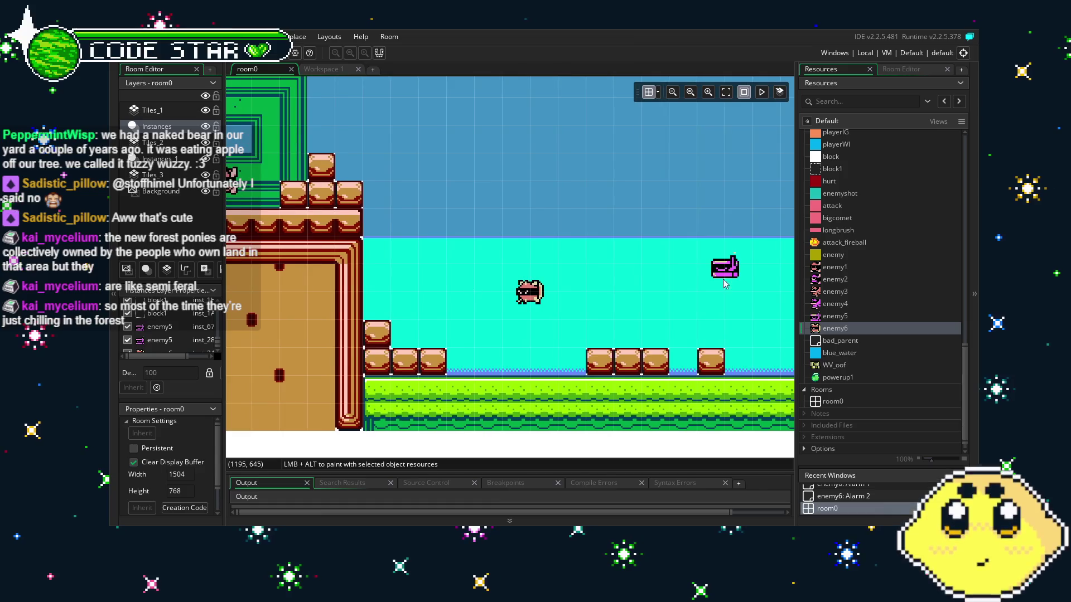
Step: Open the enemy6 object editor from the Resources panel
{"action": "double_click", "coordinate": [825, 329]}
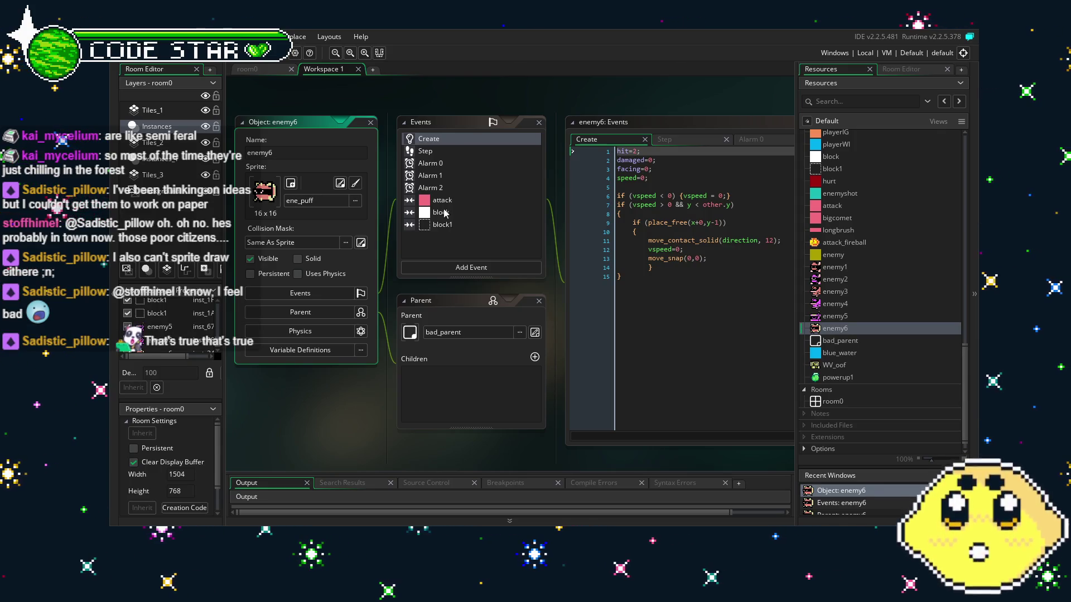
Step: Inspect enemy6's block1 and block collision code, then select the attack collision event
{"action": "mouse_move", "coordinate": [296, 375]}
{"action": "left_mouse_down"}
{"action": "mouse_move", "coordinate": [330, 395]}
{"action": "mouse_move", "coordinate": [343, 385]}
{"action": "left_mouse_up"}
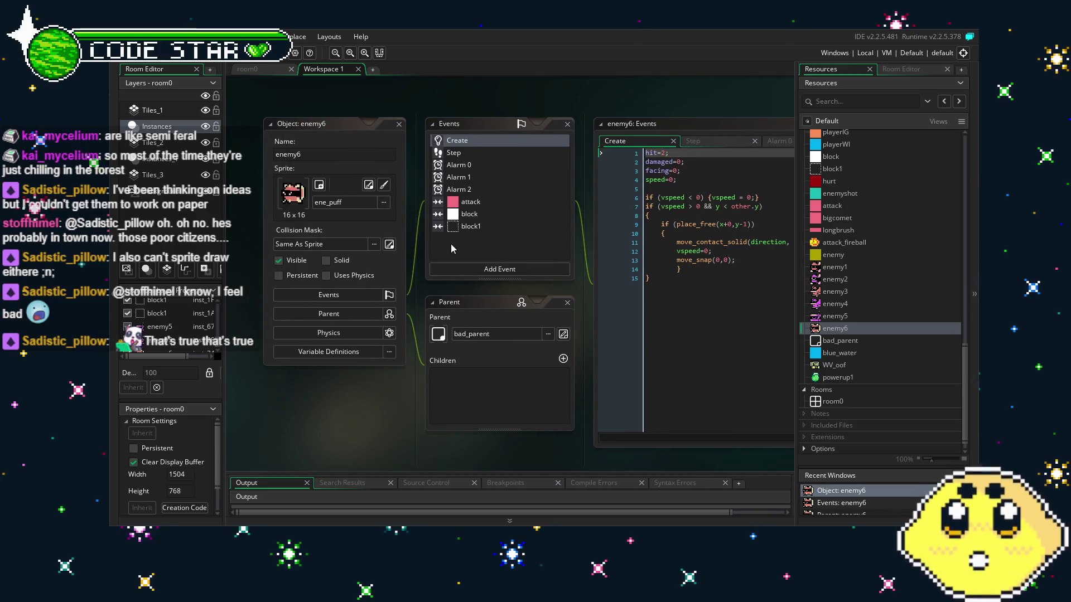
{"action": "left_click", "coordinate": [469, 226]}
{"action": "left_click", "coordinate": [466, 215]}
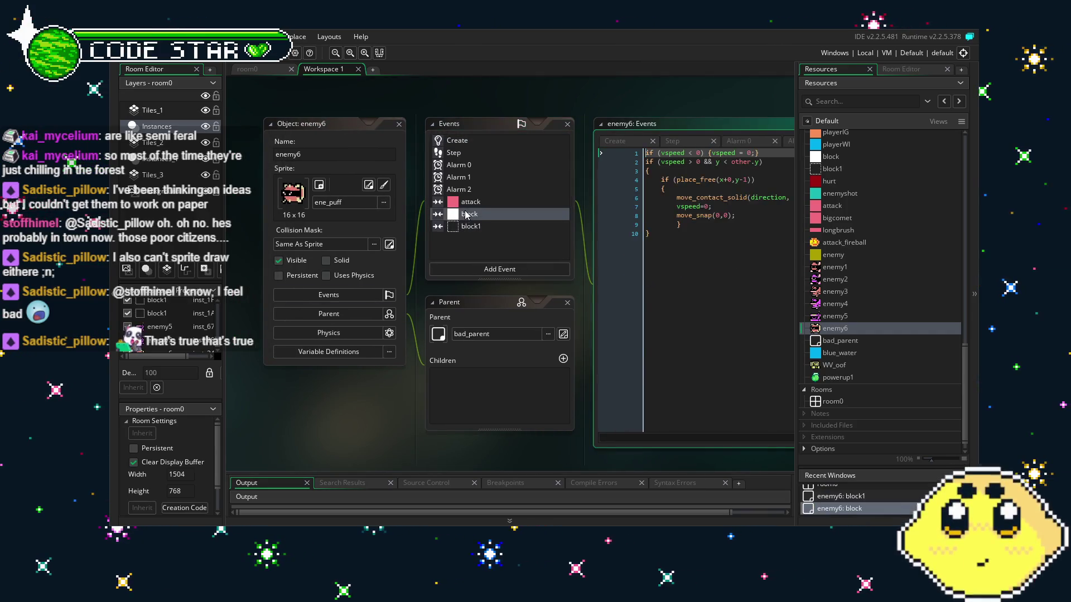
{"action": "left_click", "coordinate": [468, 202]}
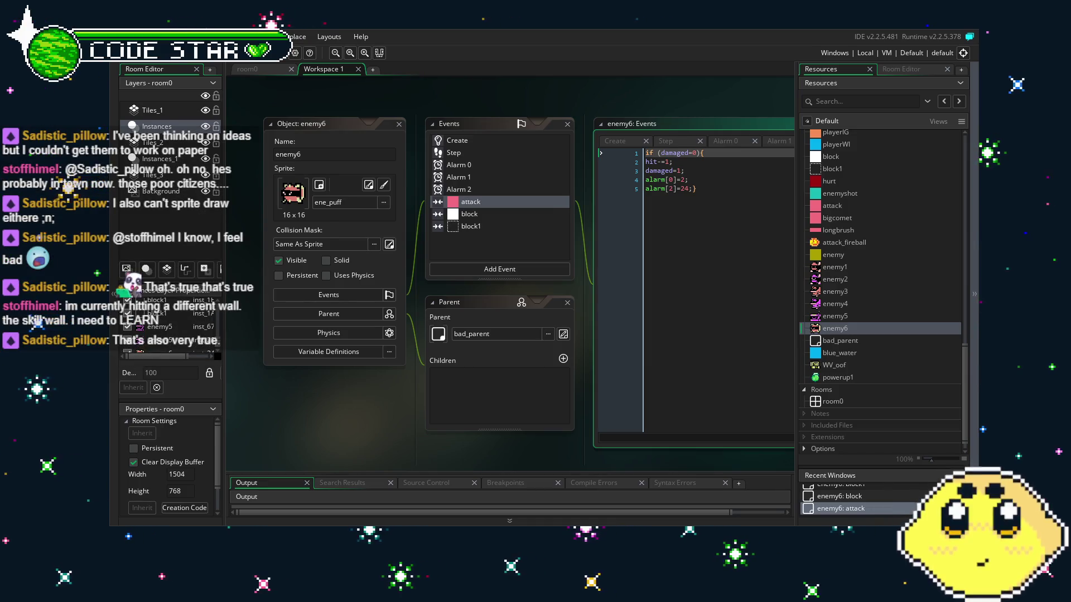
{"action": "mouse_move", "coordinate": [370, 435]}
{"action": "left_mouse_down"}
{"action": "mouse_move", "coordinate": [301, 427]}
{"action": "mouse_move", "coordinate": [360, 440]}
{"action": "left_mouse_up"}
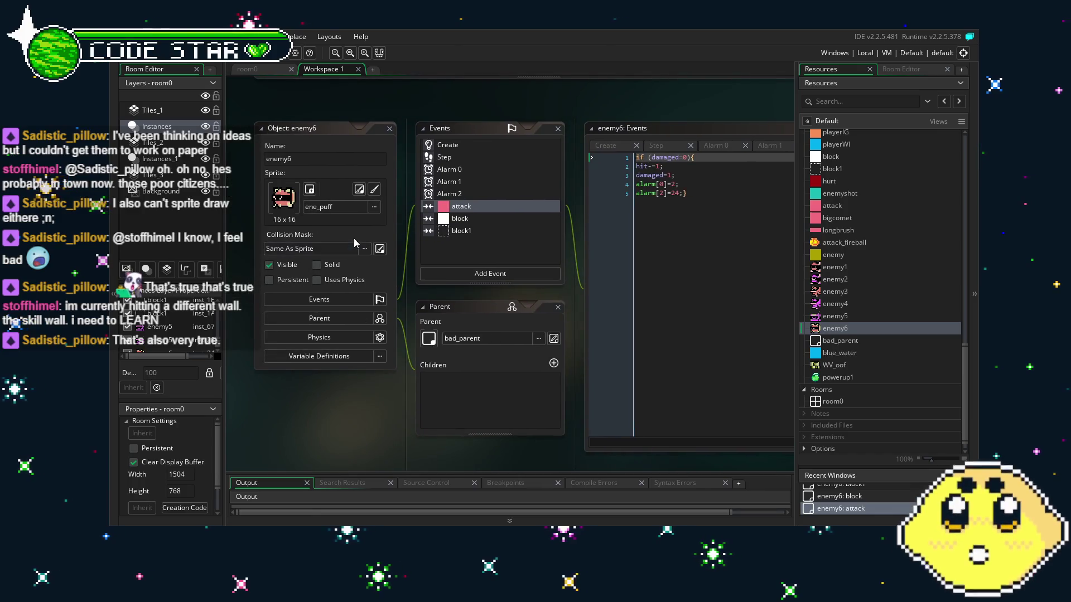
{"action": "left_click_drag", "start_coordinate": [397, 409], "coordinate": [359, 410]}
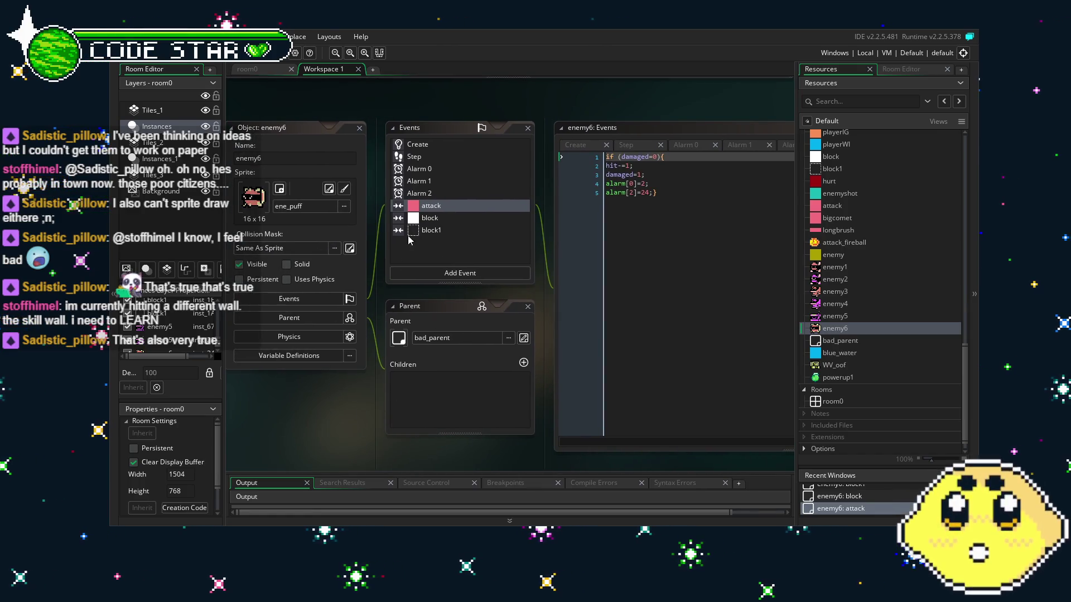
{"action": "left_click", "coordinate": [424, 230]}
{"action": "left_click", "coordinate": [429, 217]}
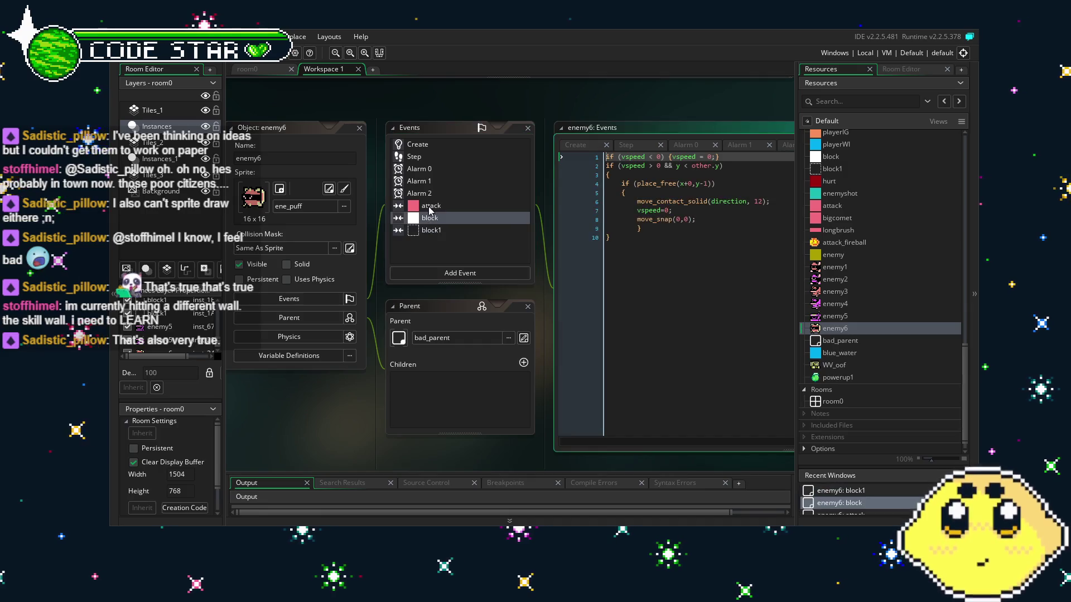
{"action": "left_click", "coordinate": [430, 206]}
{"action": "left_click_drag", "start_coordinate": [351, 441], "coordinate": [376, 441]}
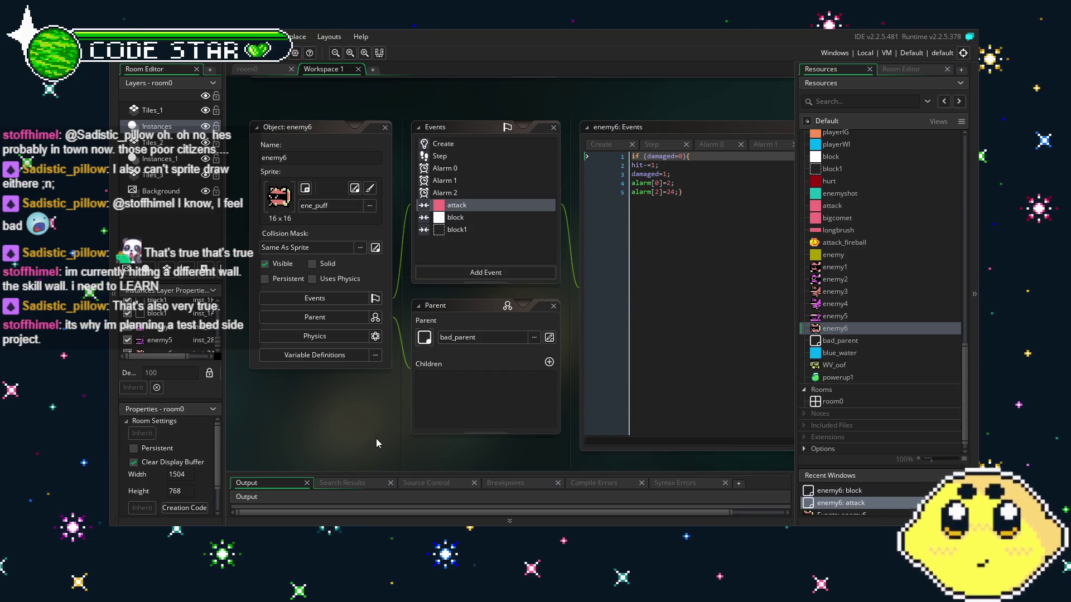
Step: Look through enemy6's collision, alarm and Create events, then bring up its Step code
{"action": "left_click", "coordinate": [487, 216]}
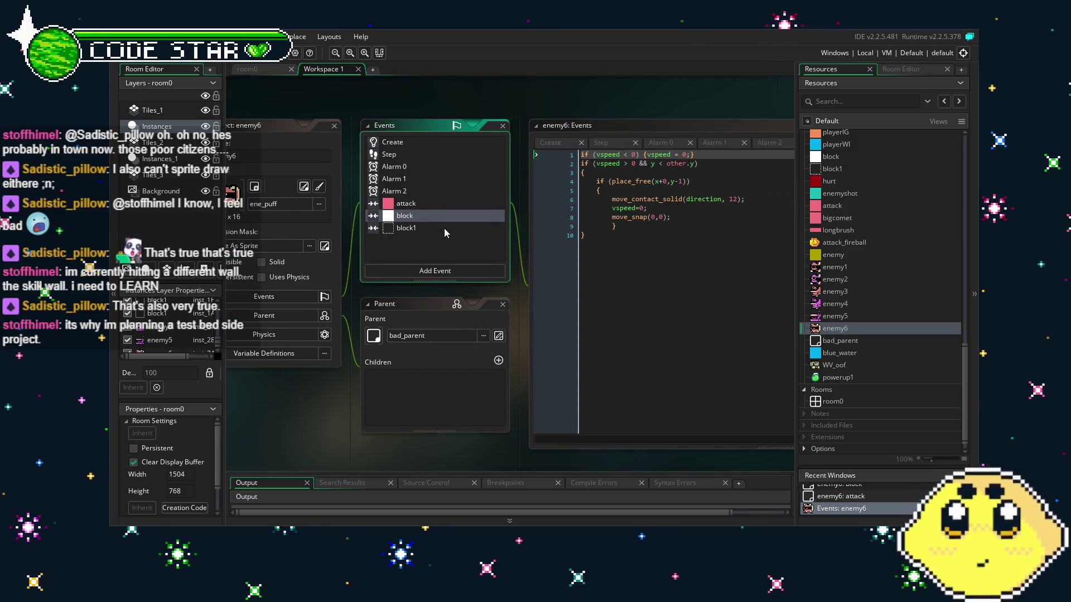
{"action": "left_click", "coordinate": [444, 228]}
{"action": "left_click", "coordinate": [440, 191]}
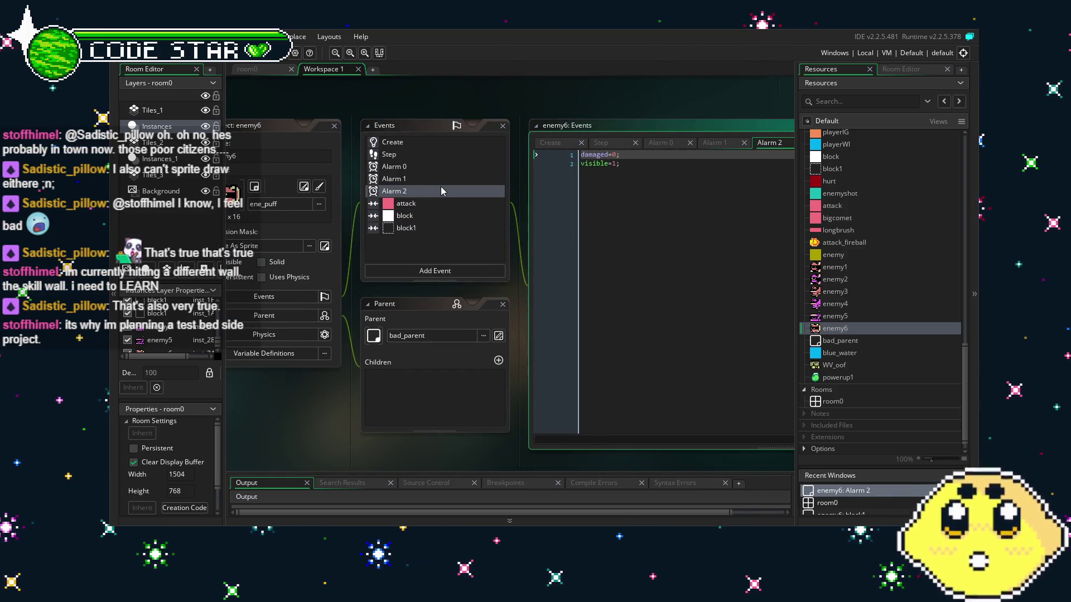
{"action": "left_click", "coordinate": [447, 181]}
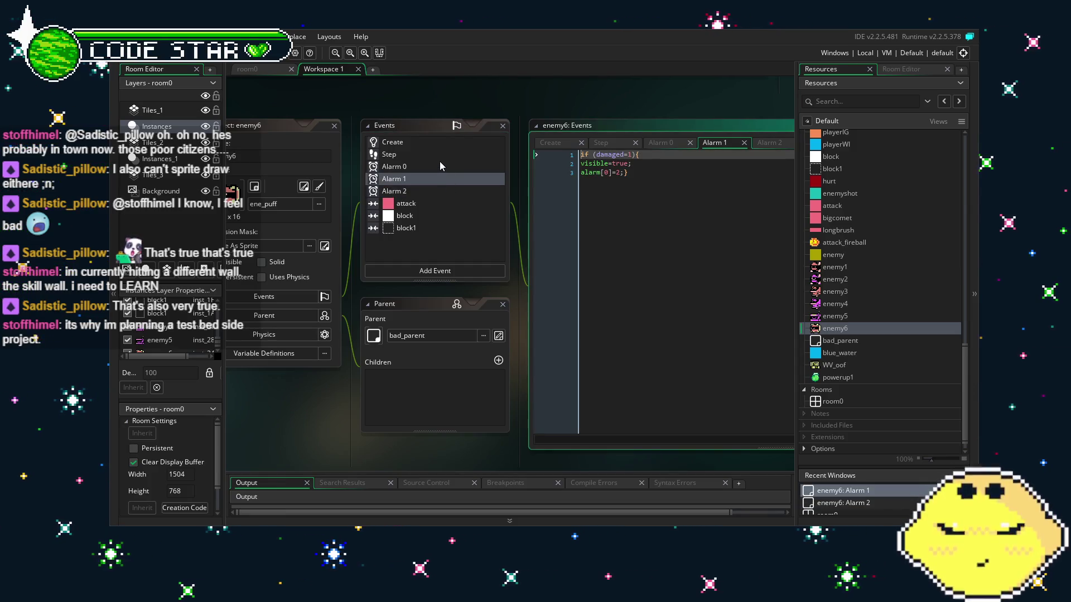
{"action": "left_click", "coordinate": [440, 165]}
{"action": "left_click", "coordinate": [413, 143]}
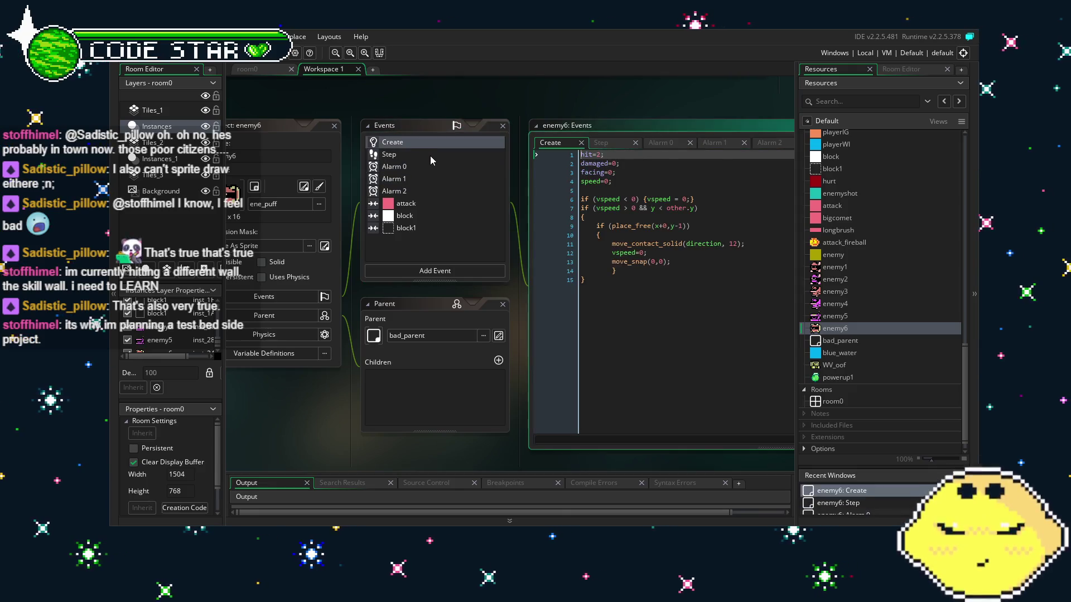
{"action": "left_click", "coordinate": [431, 156]}
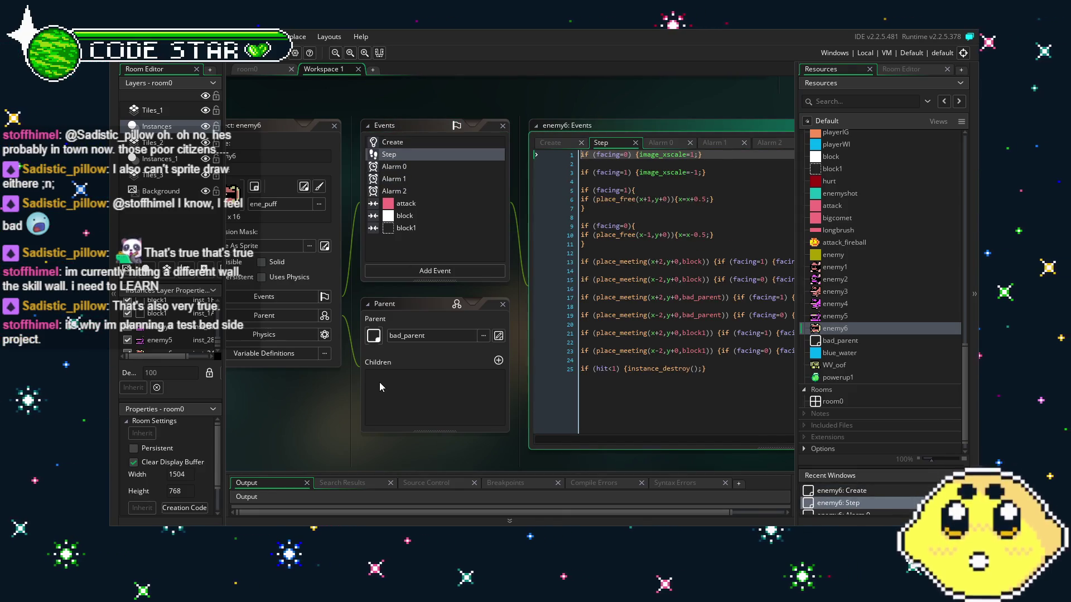
{"action": "left_click_drag", "start_coordinate": [321, 438], "coordinate": [334, 441]}
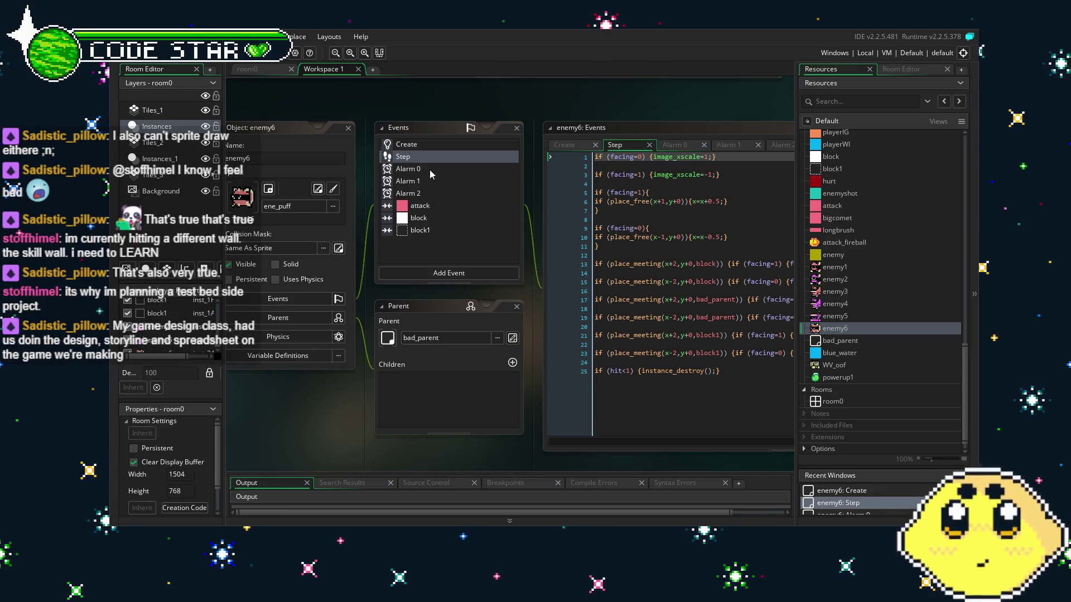
{"action": "left_click", "coordinate": [450, 189]}
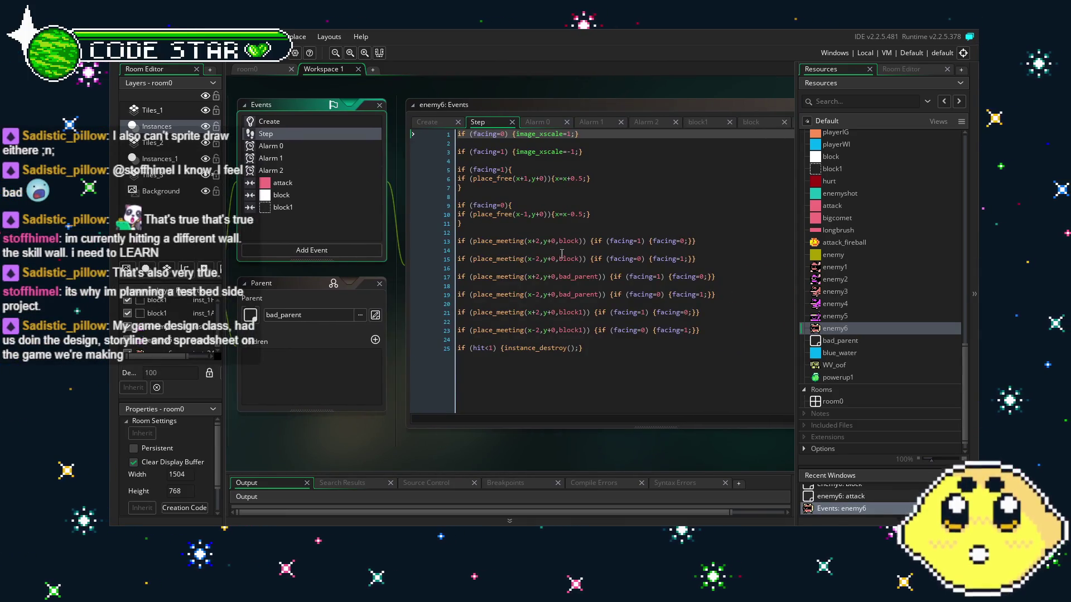
Step: Change the block place_meeting checks on lines 13 and 15 to x+0, y±2
{"action": "left_click", "coordinate": [539, 241]}
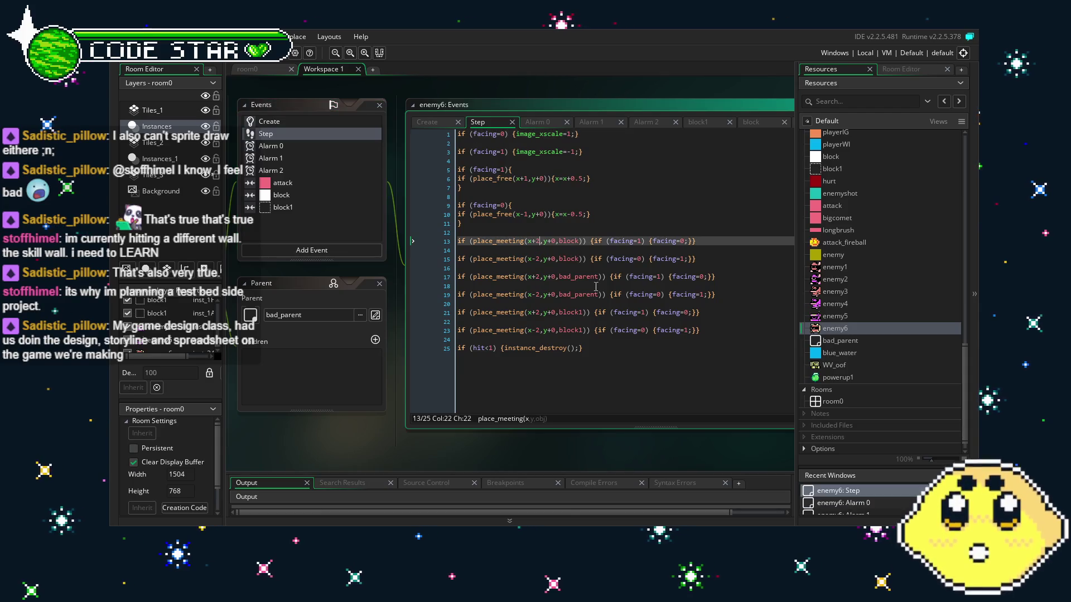
{"action": "type", "text": "0"}
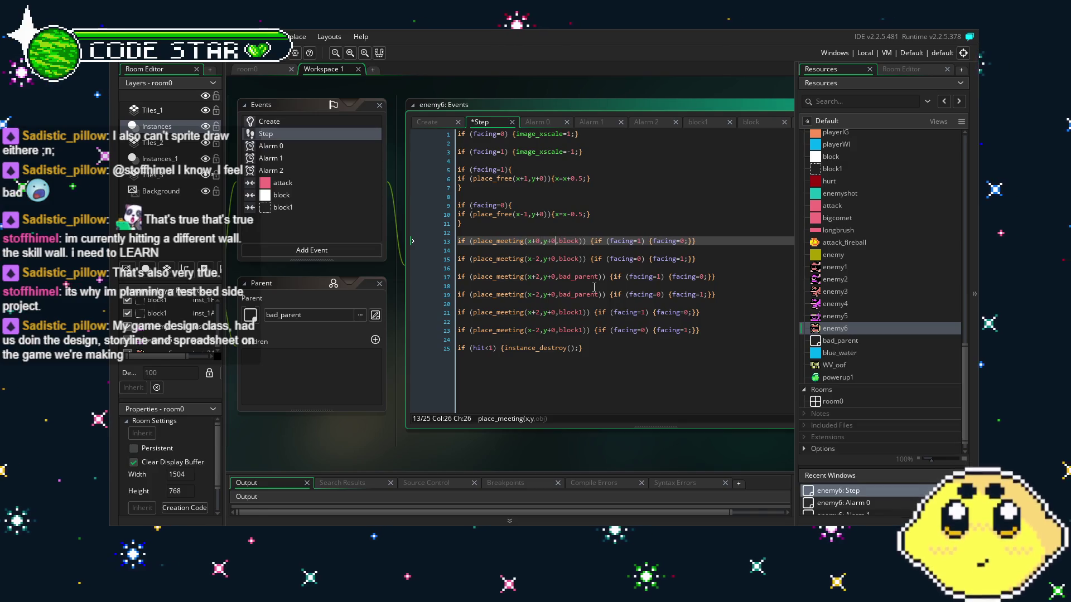
{"action": "key", "text": "BackSpace"}
{"action": "type", "text": "2"}
{"action": "key", "text": "Down"}
{"action": "key", "text": "Down"}
{"action": "key", "text": "BackSpace"}
{"action": "key", "text": "BackSpace"}
{"action": "type", "text": "-2"}
{"action": "key", "text": "BackSpace"}
{"action": "key", "text": "BackSpace"}
{"action": "type", "text": "+,y"}
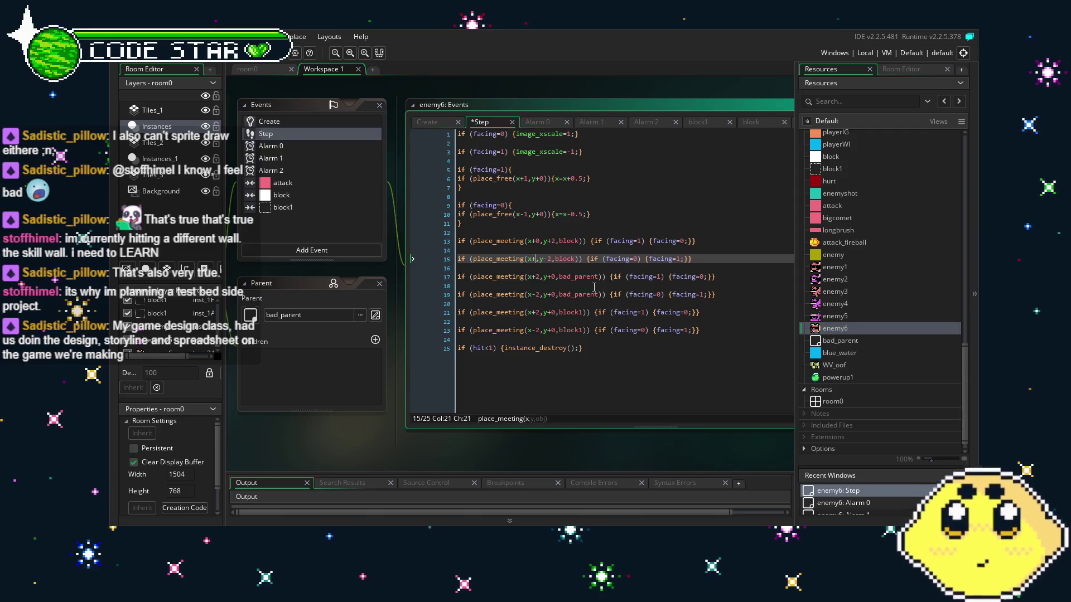
Step: Change the bad_parent place_meeting checks on lines 17 and 19 to x+0, y±2
{"action": "key", "text": "Down"}
{"action": "key", "text": "Down"}
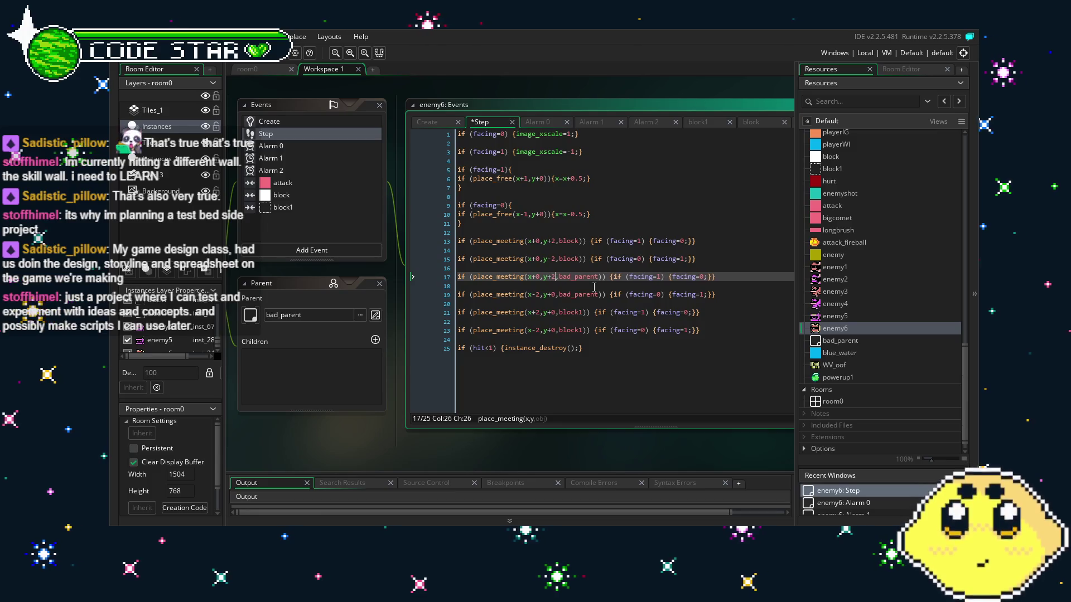
{"action": "key", "text": "Right"}
{"action": "key", "text": "Right"}
{"action": "key", "text": "Right"}
{"action": "key", "text": "BackSpace"}
{"action": "type", "text": "2"}
{"action": "key", "text": "Down"}
{"action": "key", "text": "Down"}
{"action": "key", "text": "BackSpace"}
{"action": "key", "text": "BackSpace"}
{"action": "type", "text": "-2"}
{"action": "key", "text": "Left"}
{"action": "key", "text": "Left"}
{"action": "key", "text": "Left"}
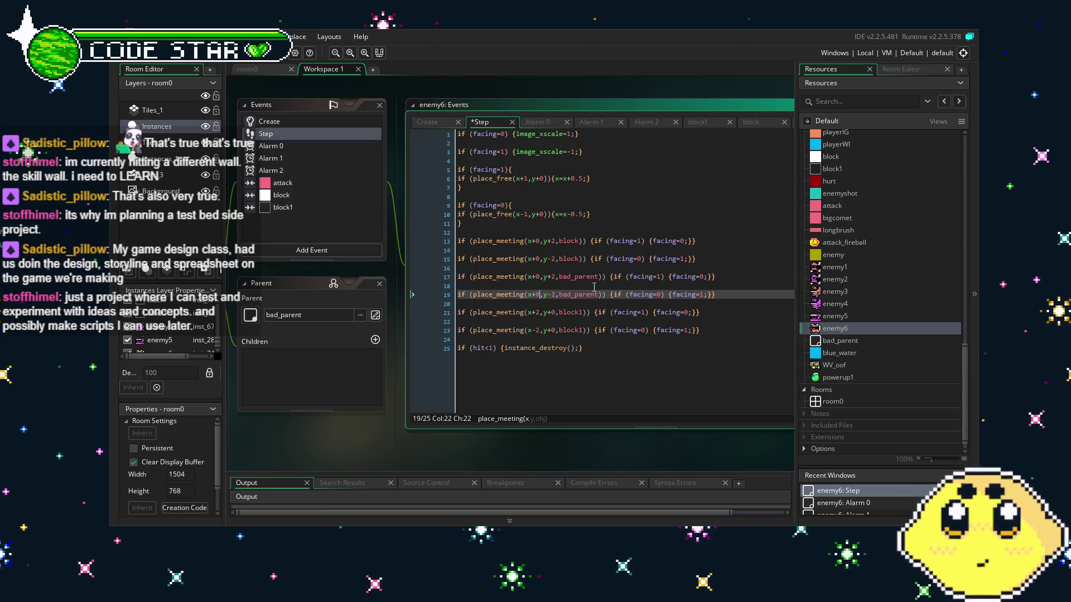
{"action": "key", "text": "BackSpace"}
{"action": "key", "text": "BackSpace"}
{"action": "type", "text": "+0"}
{"action": "key", "text": "Down"}
{"action": "key", "text": "Down"}
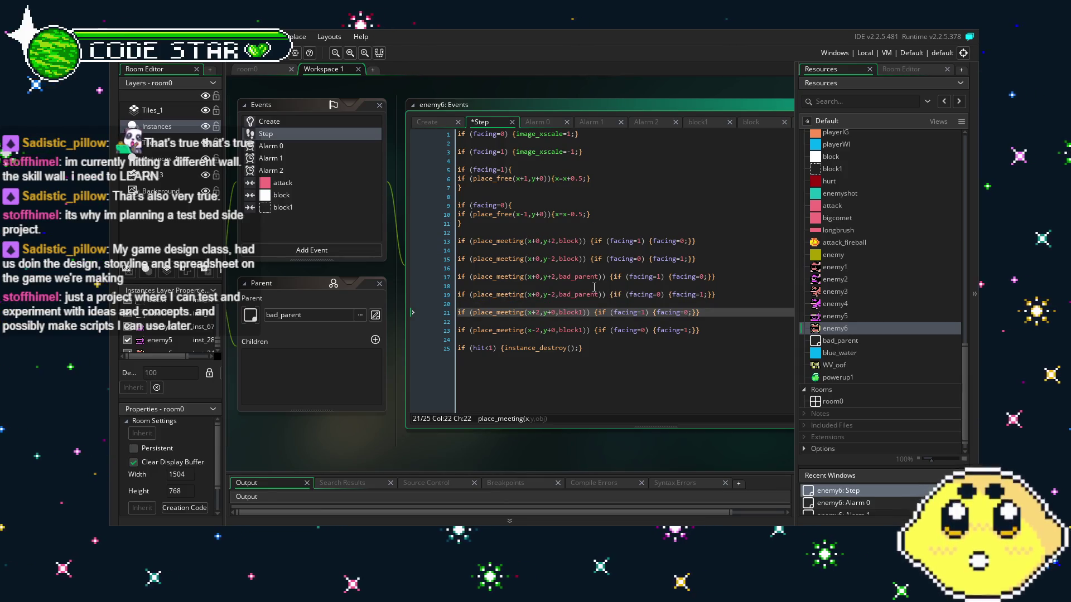
Step: Change the block1 checks on lines 21 and 23 to x+0, y±2 and save with Ctrl+S
{"action": "key", "text": "BackSpace"}
{"action": "key", "text": "BackSpace"}
{"action": "type", "text": "+0"}
{"action": "key", "text": "Right"}
{"action": "key", "text": "Right"}
{"action": "key", "text": "Right"}
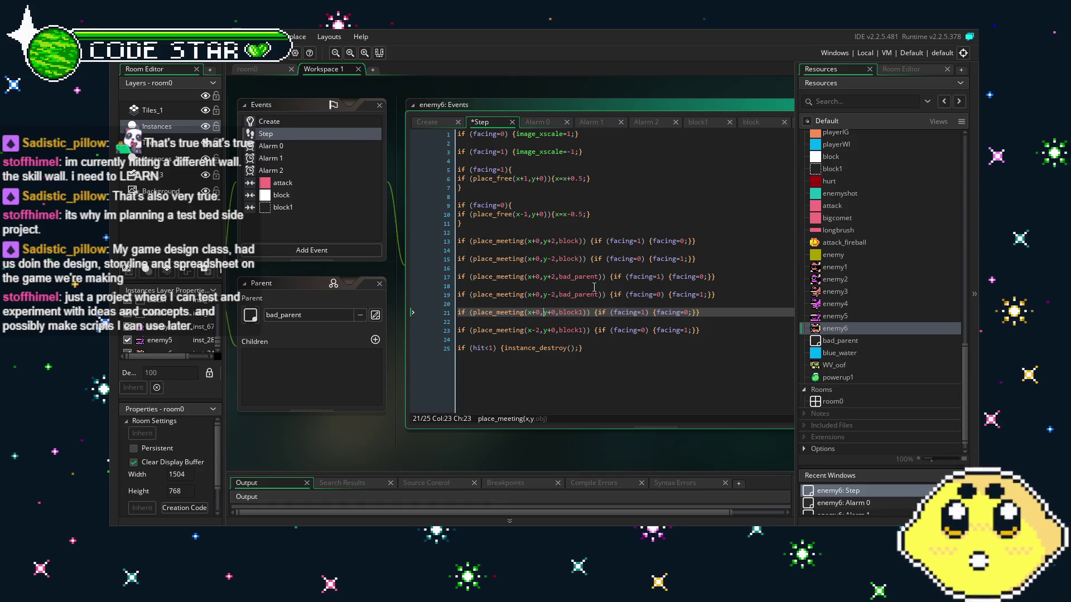
{"action": "key", "text": "BackSpace"}
{"action": "key", "text": "BackSpace"}
{"action": "type", "text": "+2"}
{"action": "key", "text": "Down"}
{"action": "key", "text": "Down"}
{"action": "key", "text": "BackSpace"}
{"action": "key", "text": "BackSpace"}
{"action": "type", "text": "-2"}
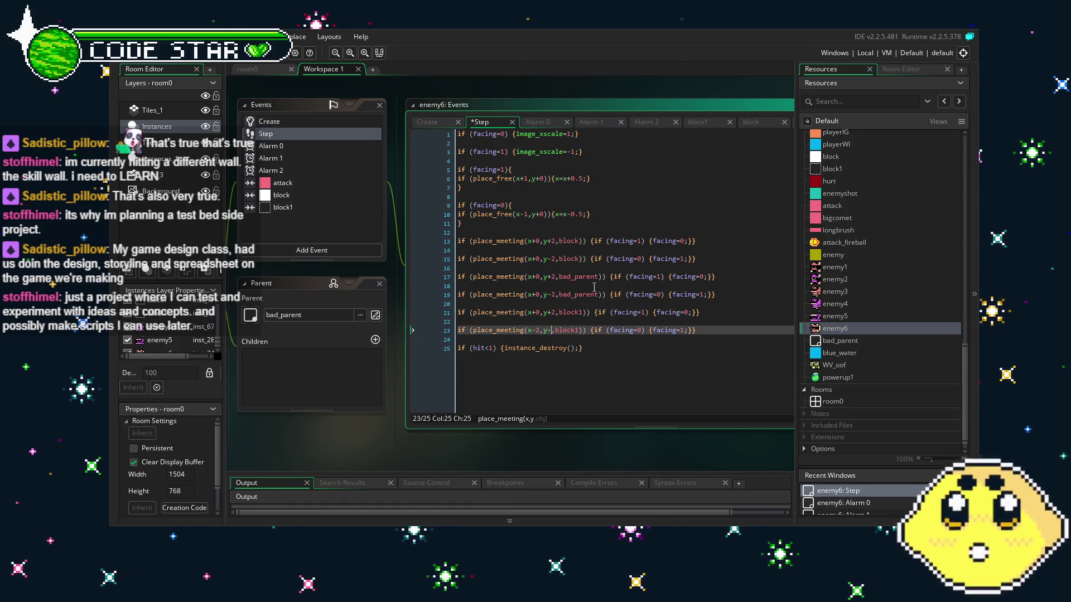
{"action": "key", "text": "Left"}
{"action": "key", "text": "Left"}
{"action": "key", "text": "Left"}
{"action": "key", "text": "BackSpace"}
{"action": "key", "text": "BackSpace"}
{"action": "type", "text": "+"}
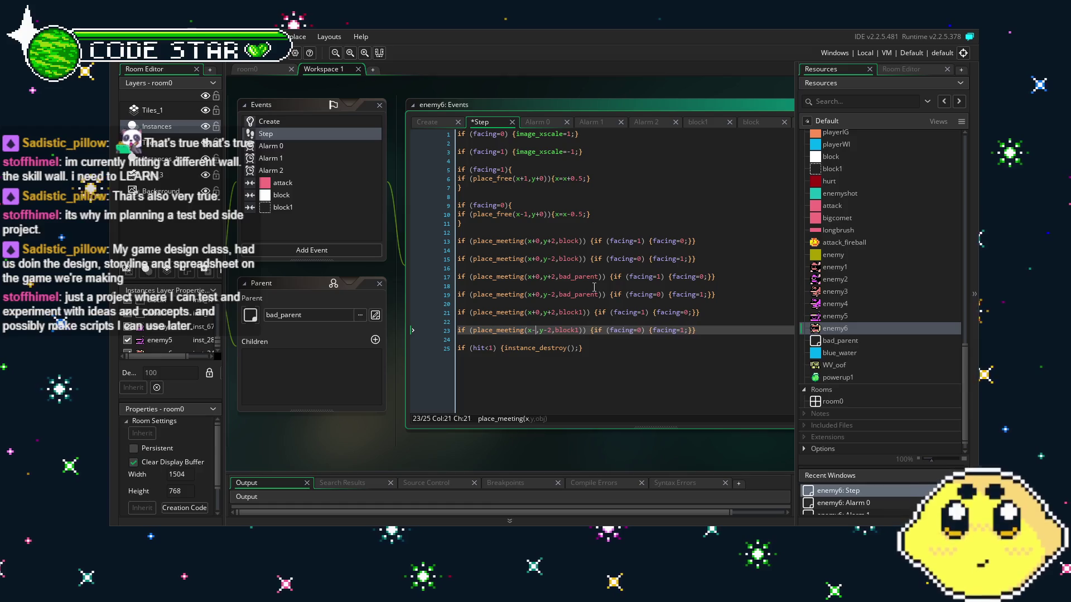
{"action": "type", "text": "0"}
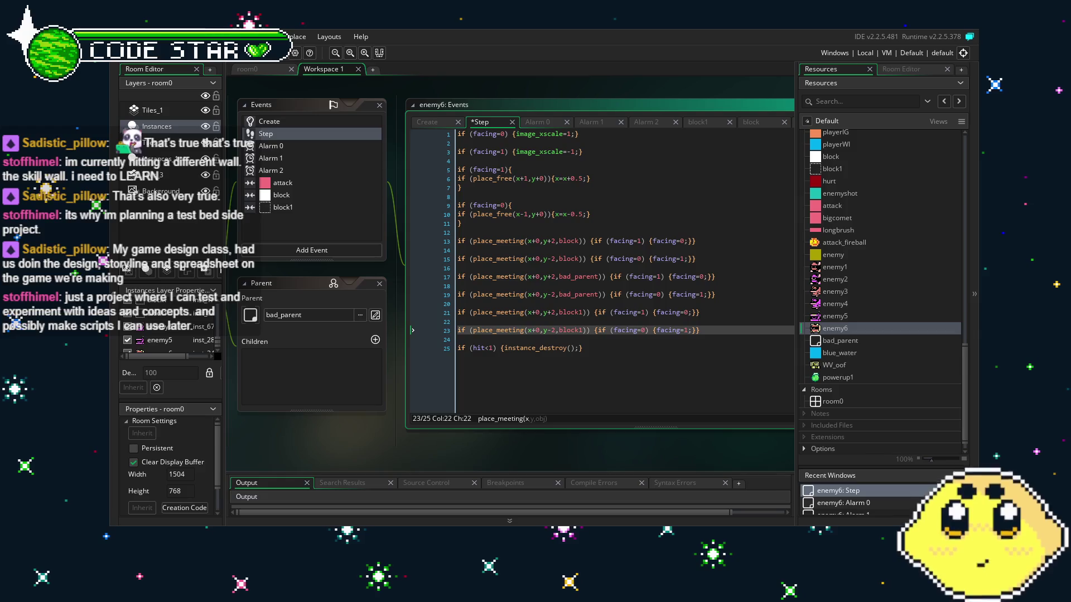
{"action": "left_click", "coordinate": [629, 312]}
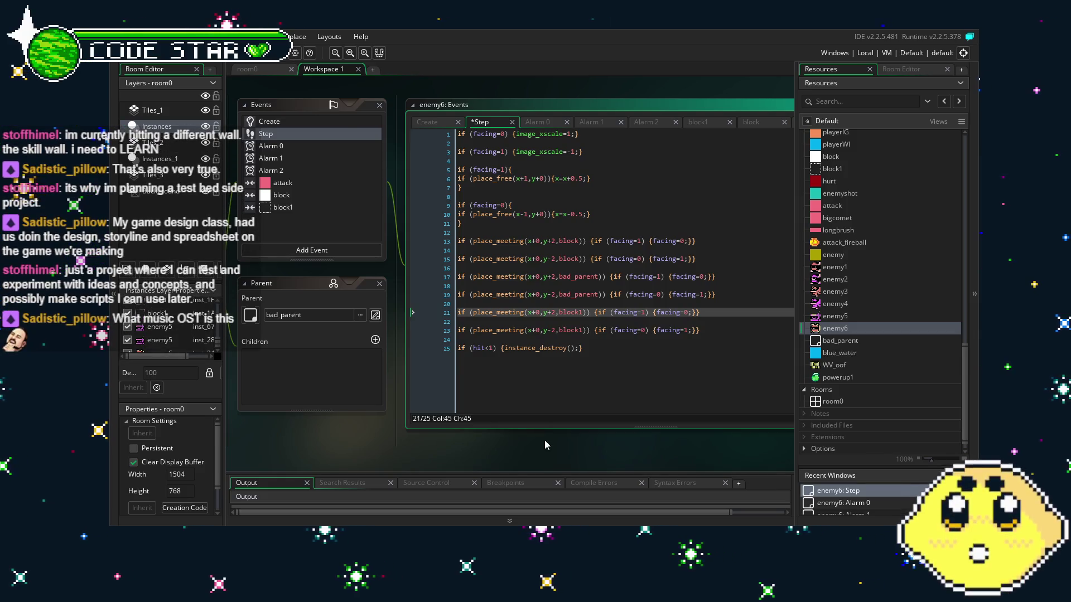
{"action": "key", "text": "ctrl+s"}
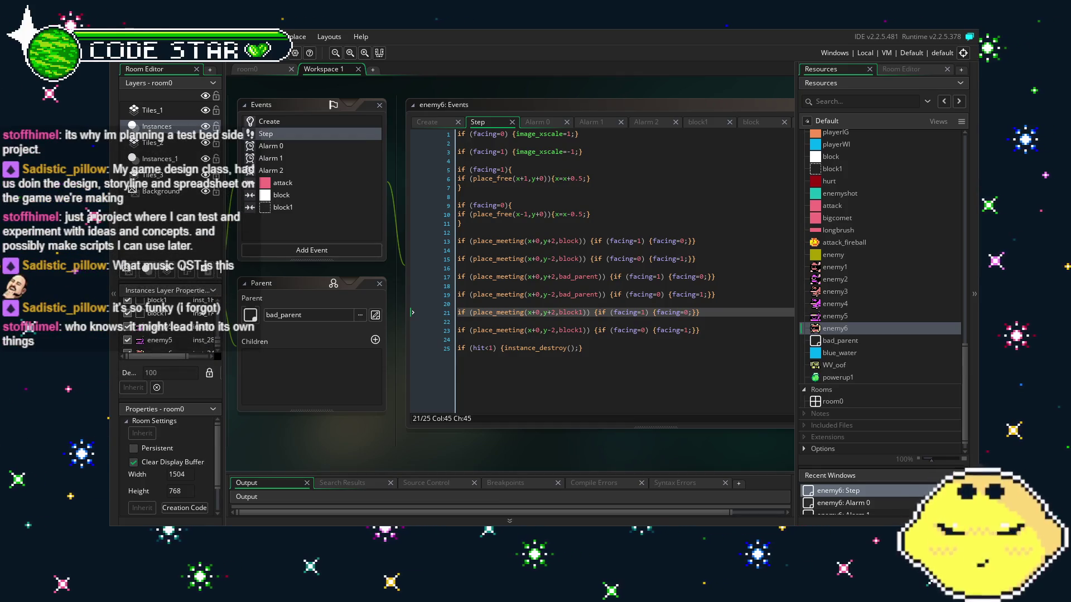
{"action": "left_click", "coordinate": [629, 387]}
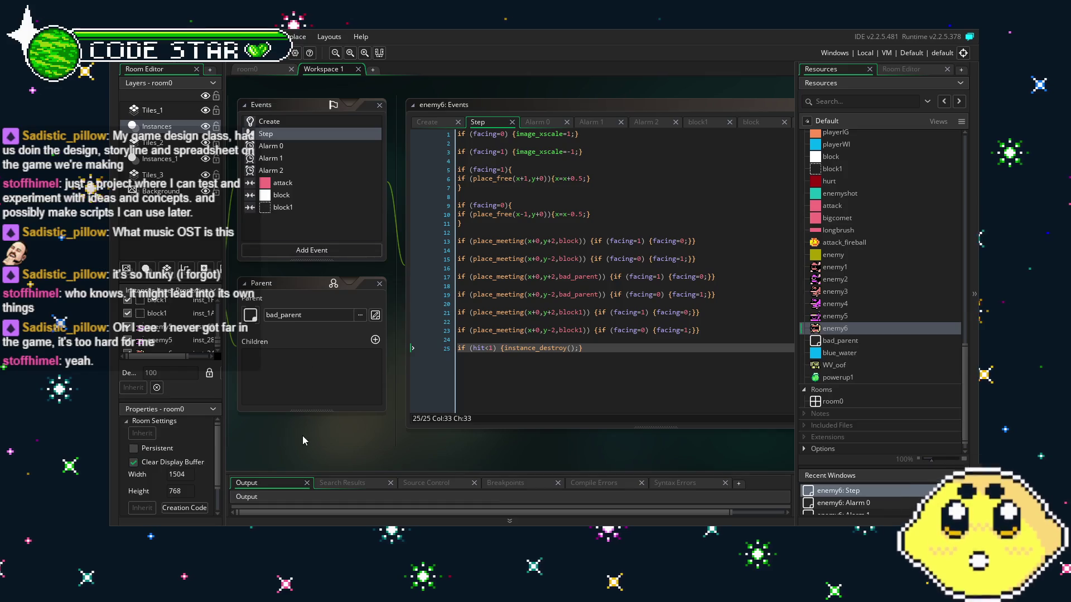
{"action": "left_click_drag", "start_coordinate": [303, 440], "coordinate": [342, 424]}
Step: Look over enemy6's block1, Alarm 2 and block collision event code
{"action": "scroll", "coordinate": [364, 350], "scroll_direction": "left", "scroll_amount": 3}
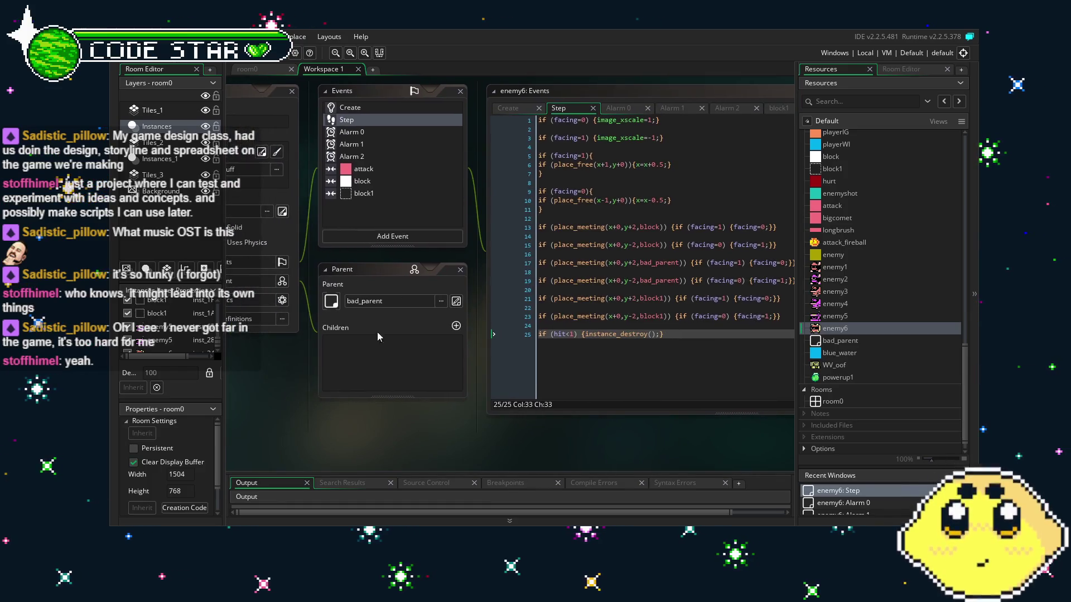
{"action": "scroll", "coordinate": [341, 367], "scroll_direction": "up", "scroll_amount": 2}
{"action": "scroll", "coordinate": [346, 364], "scroll_direction": "left", "scroll_amount": 1}
{"action": "scroll", "coordinate": [346, 362], "scroll_direction": "down", "scroll_amount": 1}
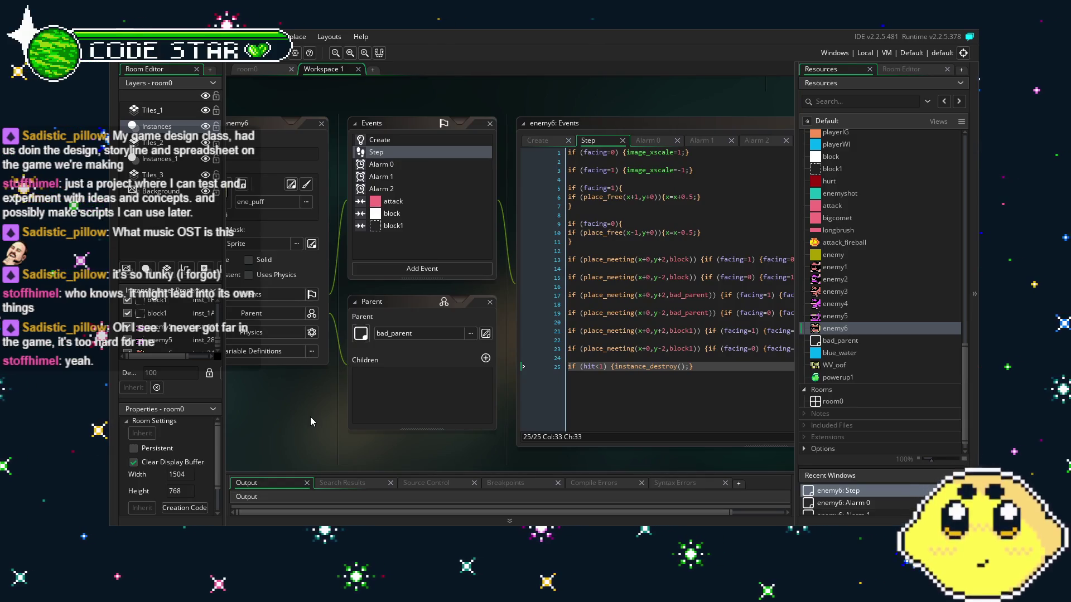
{"action": "left_click_drag", "start_coordinate": [395, 452], "coordinate": [366, 447]}
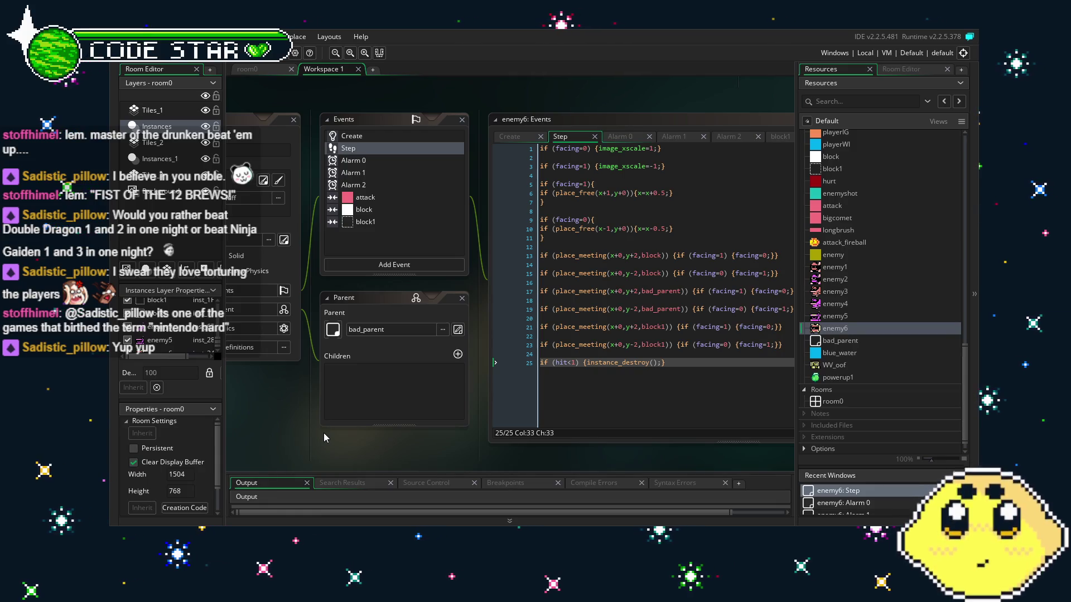
{"action": "left_click", "coordinate": [384, 216]}
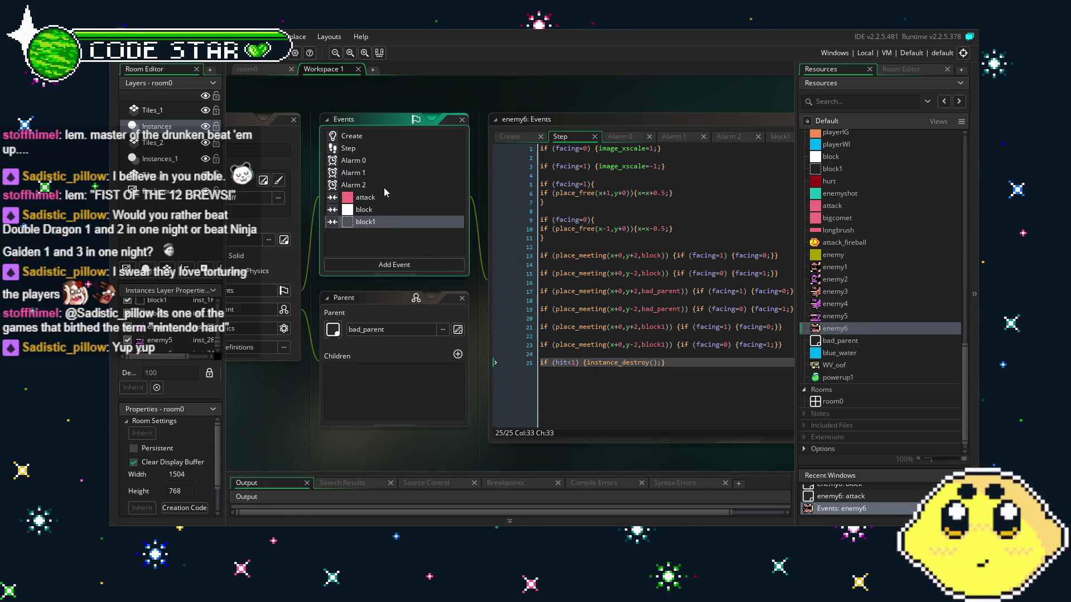
{"action": "left_click", "coordinate": [384, 187]}
{"action": "left_click", "coordinate": [393, 201]}
{"action": "left_click", "coordinate": [401, 208]}
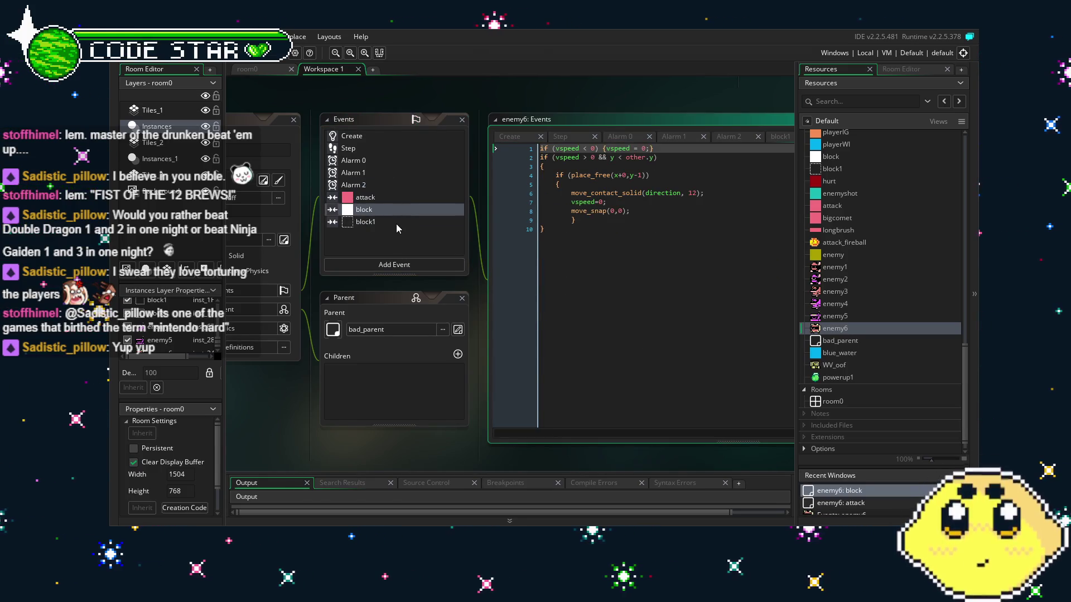
Step: Show enemy6's Create code and object settings, then return to room0
{"action": "left_click", "coordinate": [348, 148]}
{"action": "left_click", "coordinate": [350, 137]}
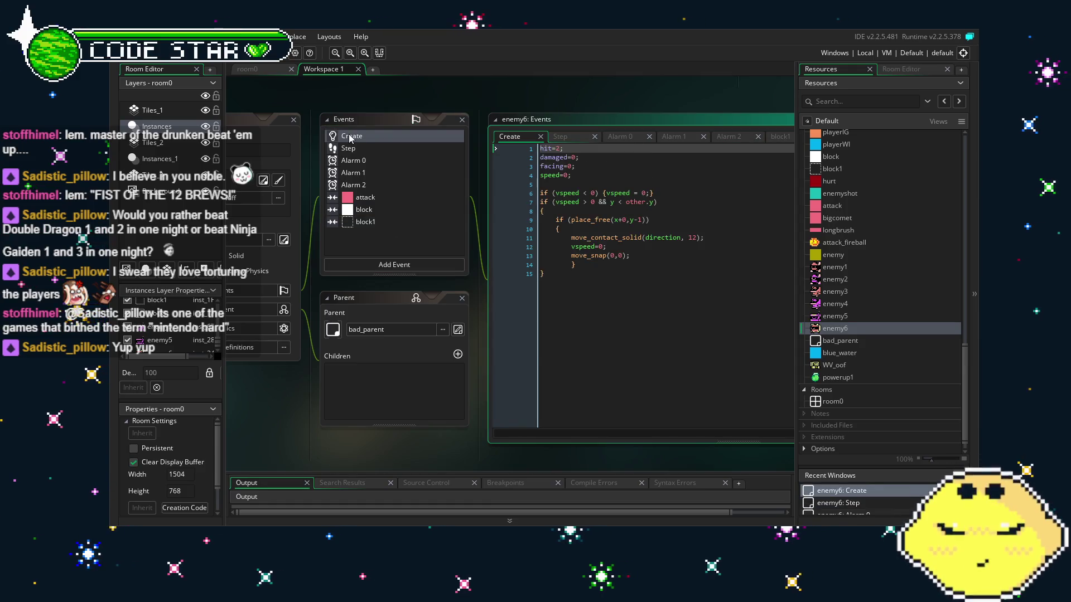
{"action": "left_click_drag", "start_coordinate": [305, 394], "coordinate": [343, 394]}
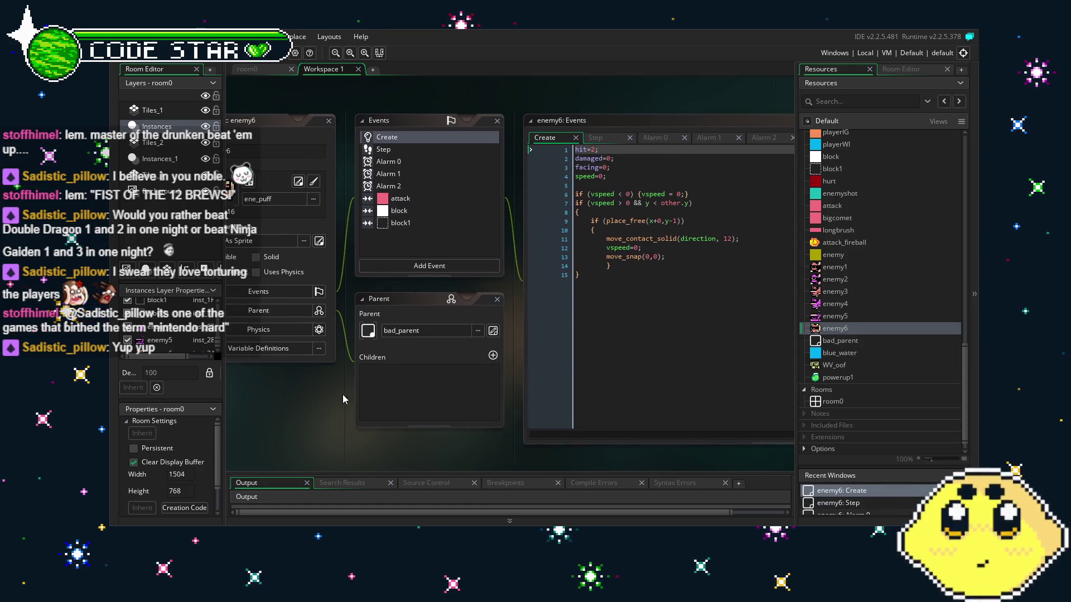
{"action": "left_click", "coordinate": [259, 69]}
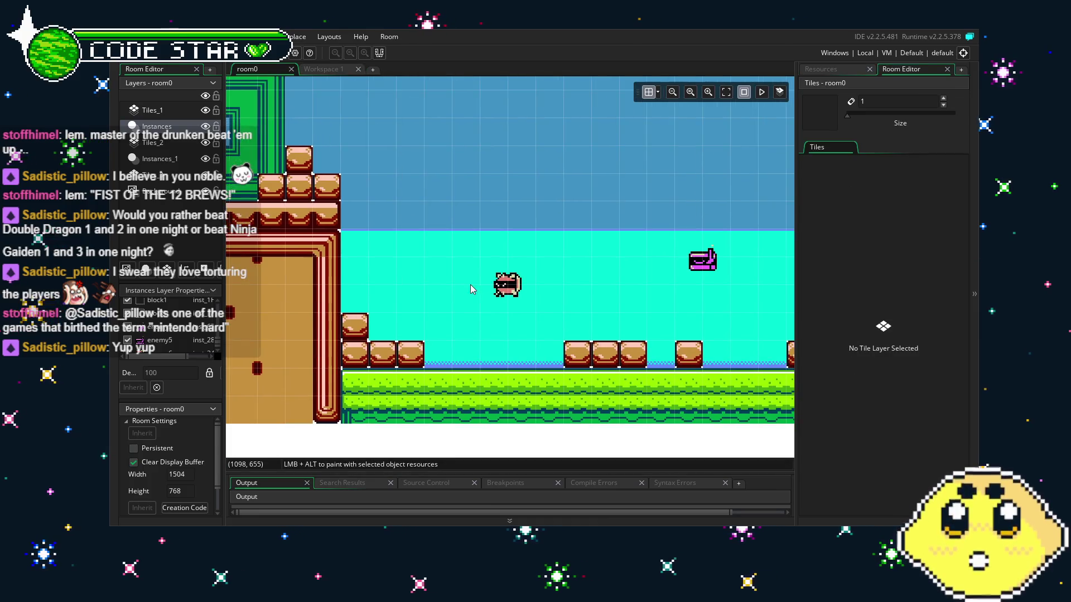
Step: Place a row of three block1 instances in the sky above the water
{"action": "left_click", "coordinate": [821, 69]}
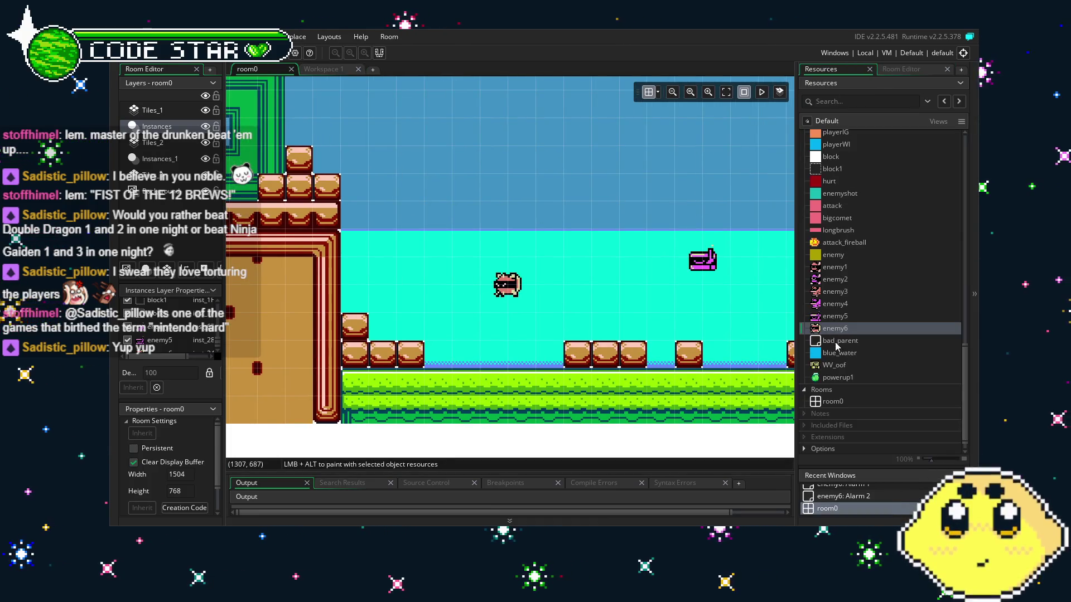
{"action": "mouse_move", "coordinate": [832, 168]}
{"action": "left_mouse_down"}
{"action": "mouse_move", "coordinate": [579, 188]}
{"action": "mouse_move", "coordinate": [496, 219]}
{"action": "mouse_move", "coordinate": [509, 246]}
{"action": "mouse_move", "coordinate": [506, 227]}
{"action": "left_mouse_up"}
{"action": "left_click_drag", "start_coordinate": [833, 169], "coordinate": [534, 213]}
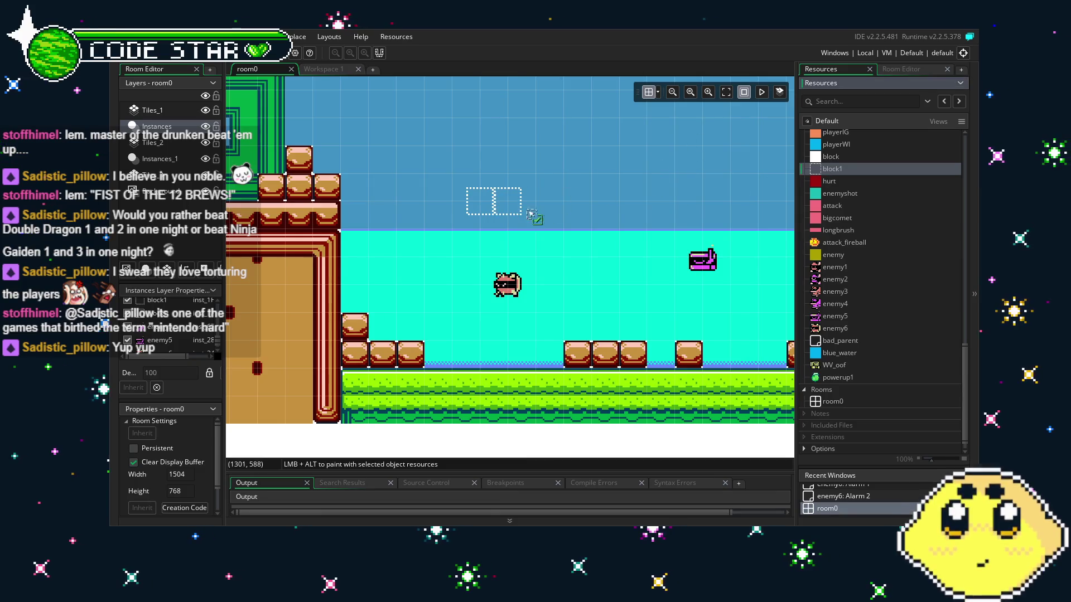
{"action": "mouse_move", "coordinate": [832, 169]}
{"action": "left_mouse_down"}
{"action": "mouse_move", "coordinate": [701, 173]}
{"action": "mouse_move", "coordinate": [508, 213]}
{"action": "left_mouse_up"}
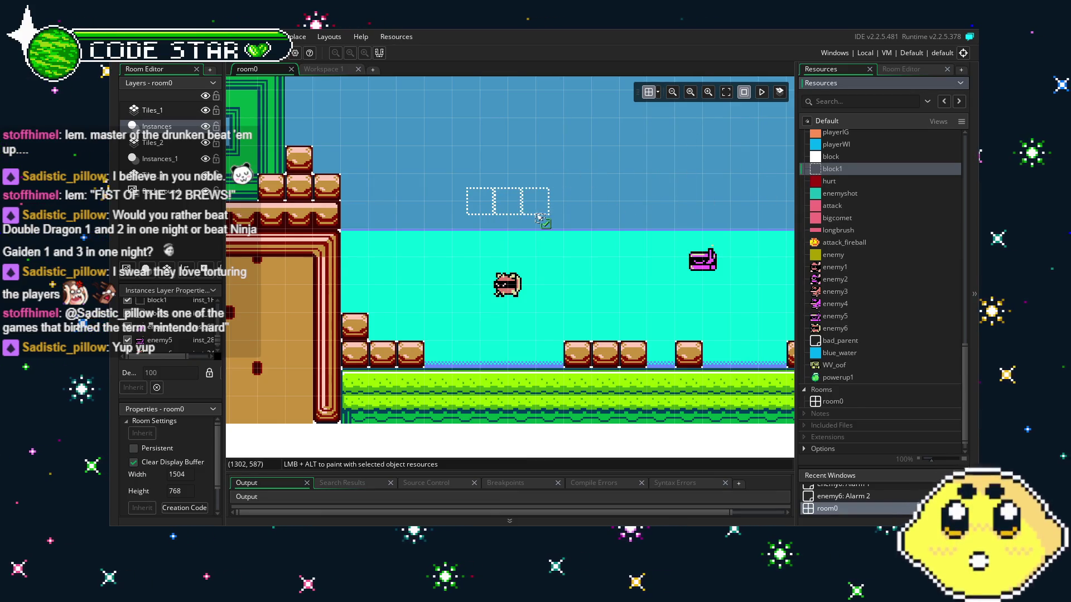
Step: Fill the floor gap with a row of three block1 instances
{"action": "scroll", "coordinate": [485, 350], "scroll_direction": "right", "scroll_amount": 3}
{"action": "scroll", "coordinate": [486, 350], "scroll_direction": "up", "scroll_amount": 1}
{"action": "scroll", "coordinate": [485, 350], "scroll_direction": "left", "scroll_amount": 1}
{"action": "mouse_move", "coordinate": [831, 168]}
{"action": "left_mouse_down"}
{"action": "mouse_move", "coordinate": [613, 290]}
{"action": "mouse_move", "coordinate": [370, 357]}
{"action": "mouse_move", "coordinate": [401, 354]}
{"action": "left_mouse_up"}
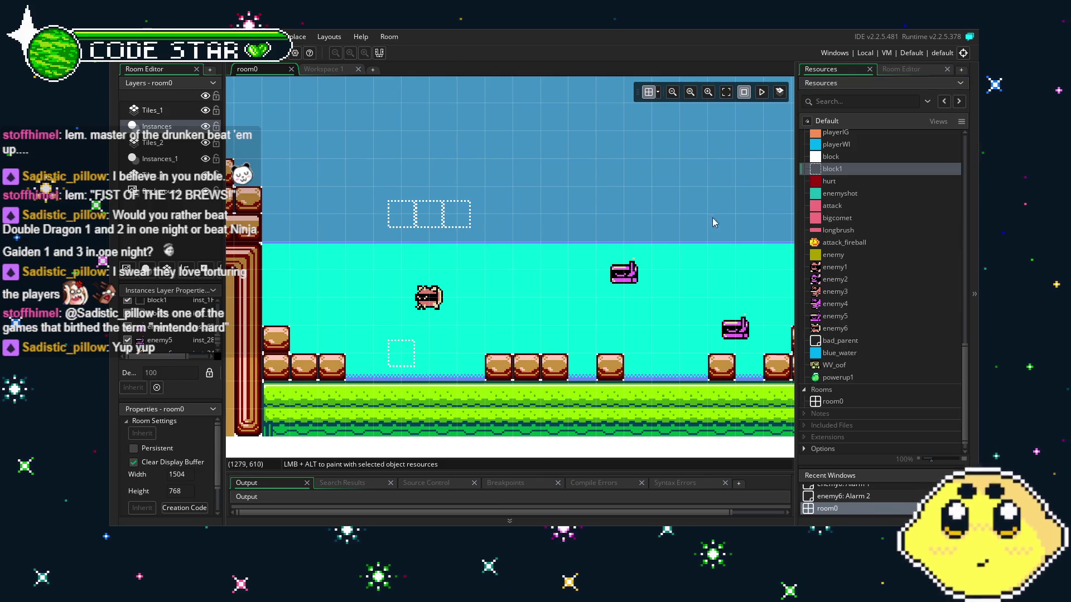
{"action": "mouse_move", "coordinate": [831, 168]}
{"action": "left_mouse_down"}
{"action": "mouse_move", "coordinate": [825, 184]}
{"action": "mouse_move", "coordinate": [502, 290]}
{"action": "mouse_move", "coordinate": [429, 353]}
{"action": "left_mouse_up"}
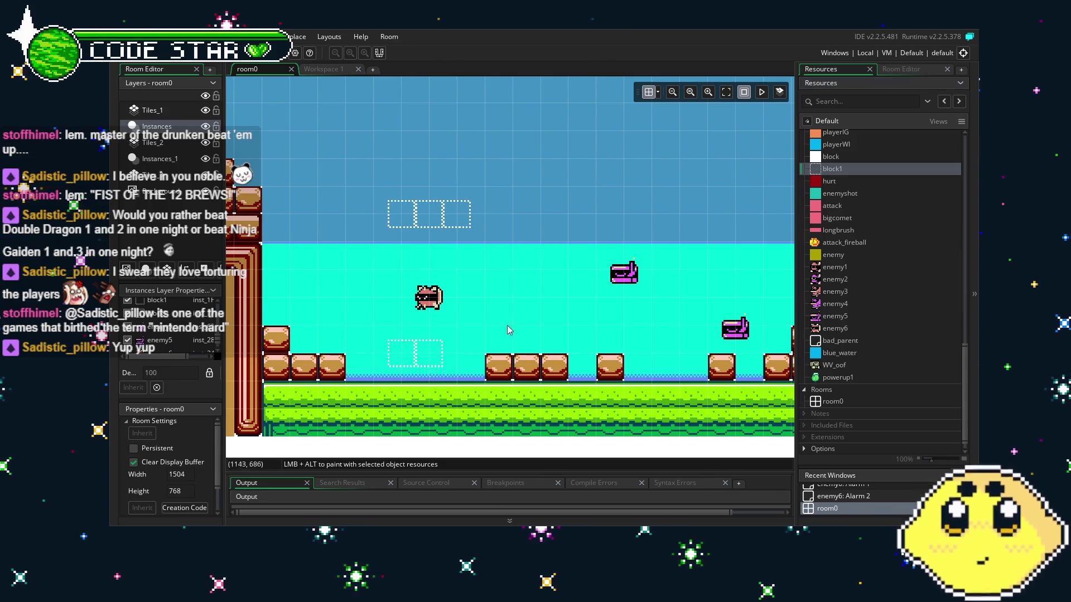
{"action": "left_click", "coordinate": [825, 170]}
{"action": "left_click_drag", "start_coordinate": [816, 174], "coordinate": [457, 354]}
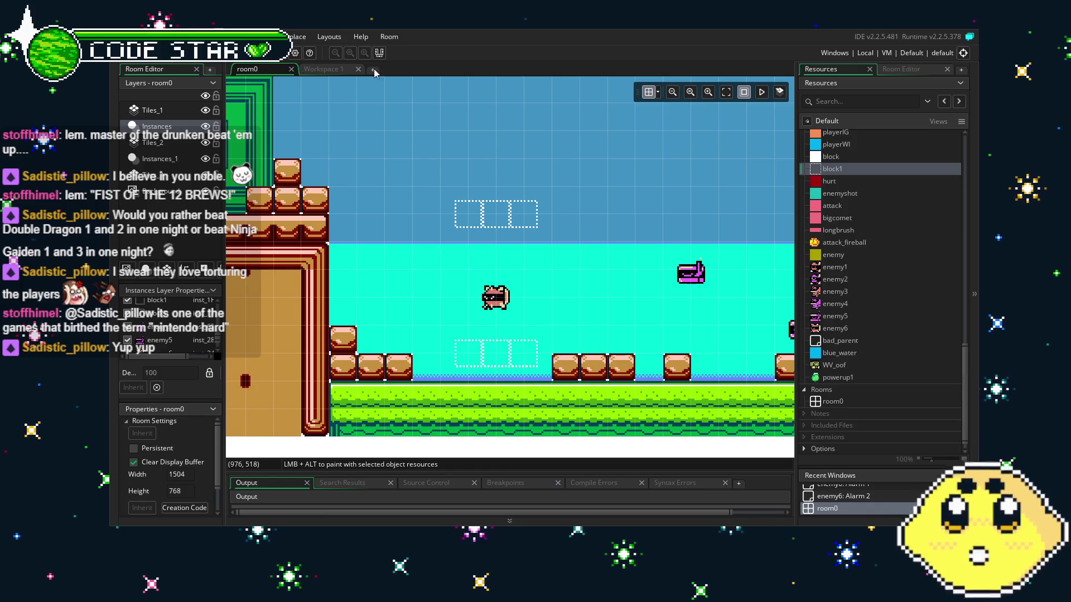
{"action": "scroll", "coordinate": [888, 296], "scroll_direction": "up", "scroll_amount": 10}
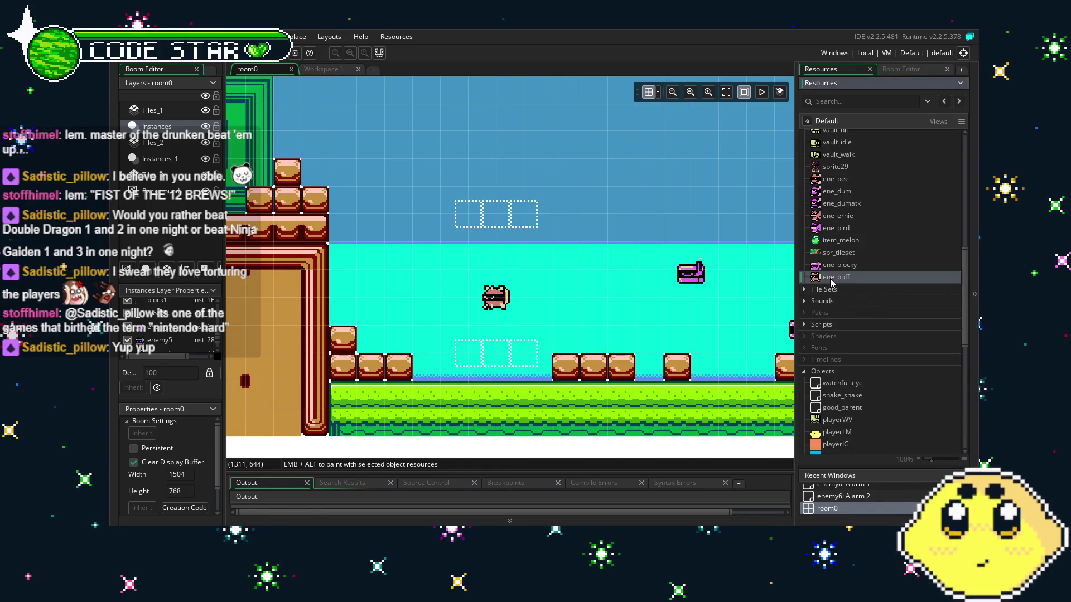
Step: Open ene_puff, preview its 4 fps animation, and build and run the game
{"action": "double_click", "coordinate": [830, 279]}
{"action": "scroll", "coordinate": [475, 141], "scroll_direction": "down", "scroll_amount": 11}
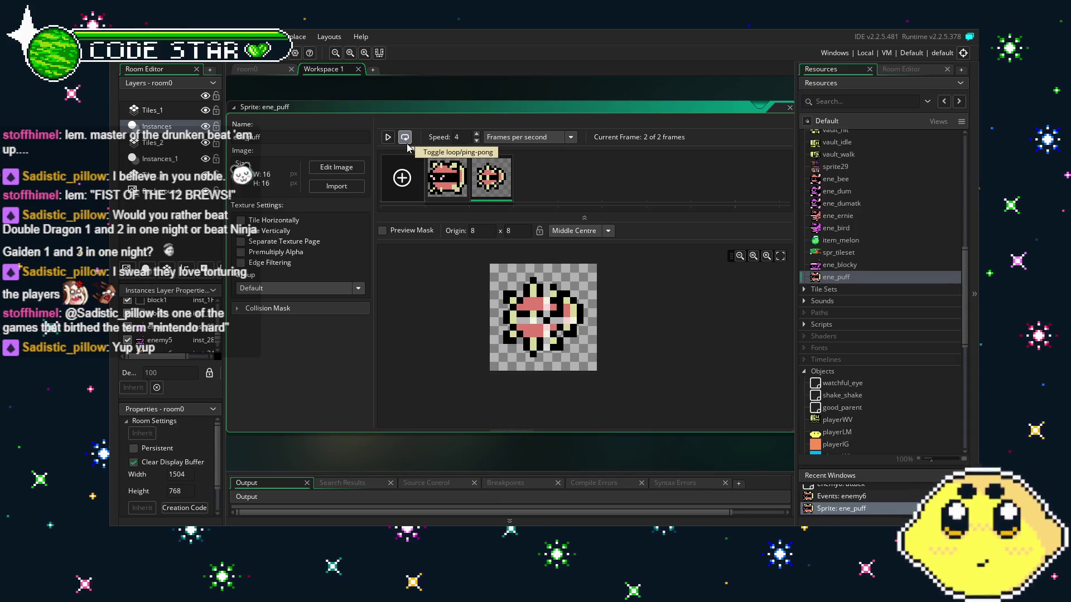
{"action": "left_click", "coordinate": [387, 137]}
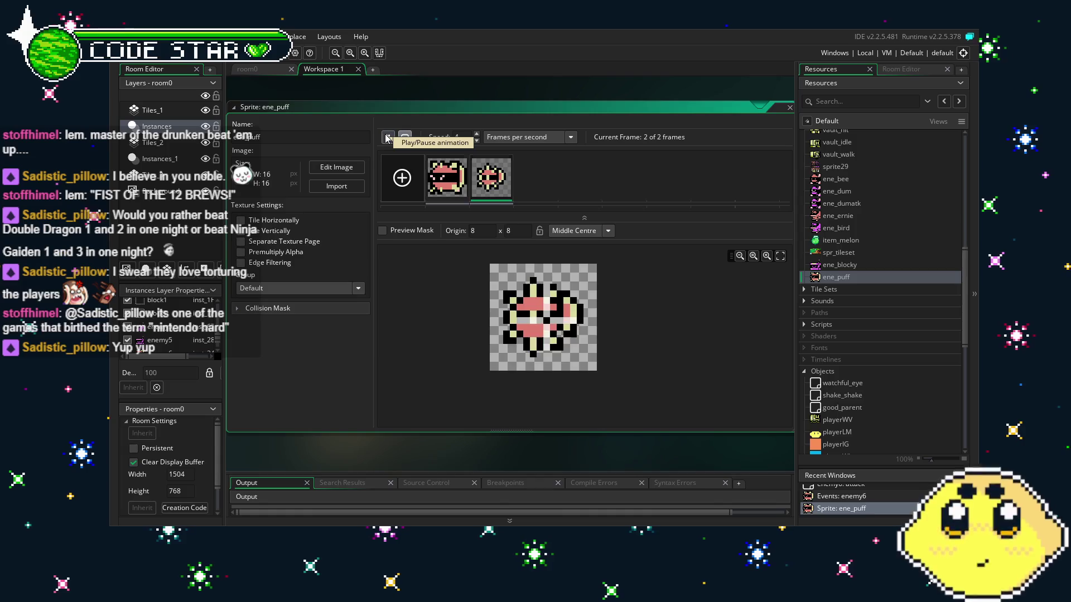
{"action": "left_click", "coordinate": [387, 138]}
{"action": "left_click", "coordinate": [252, 53]}
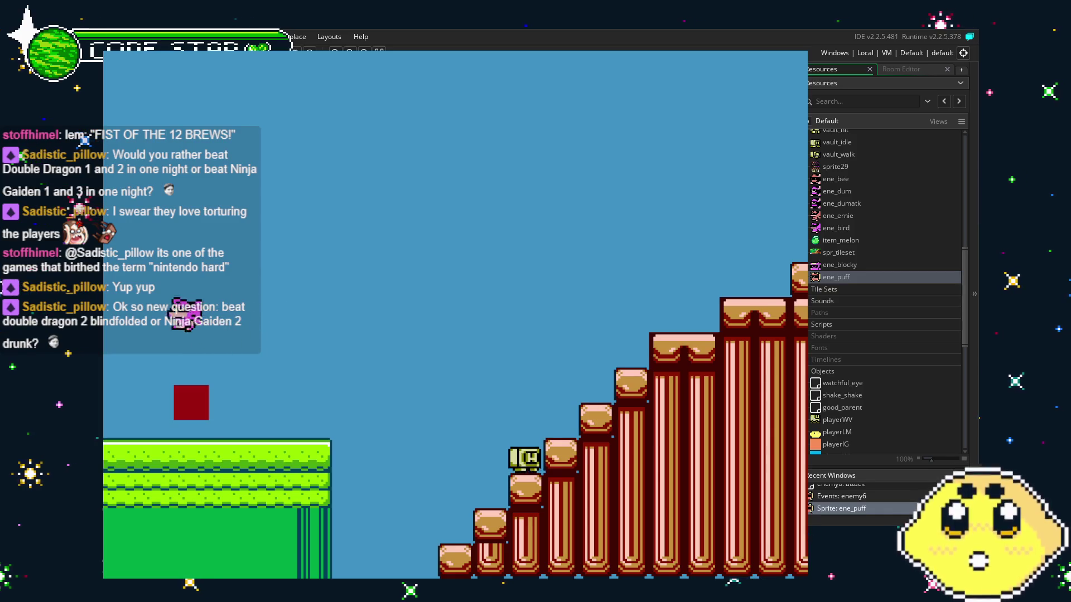
{"action": "key", "text": "Right"}
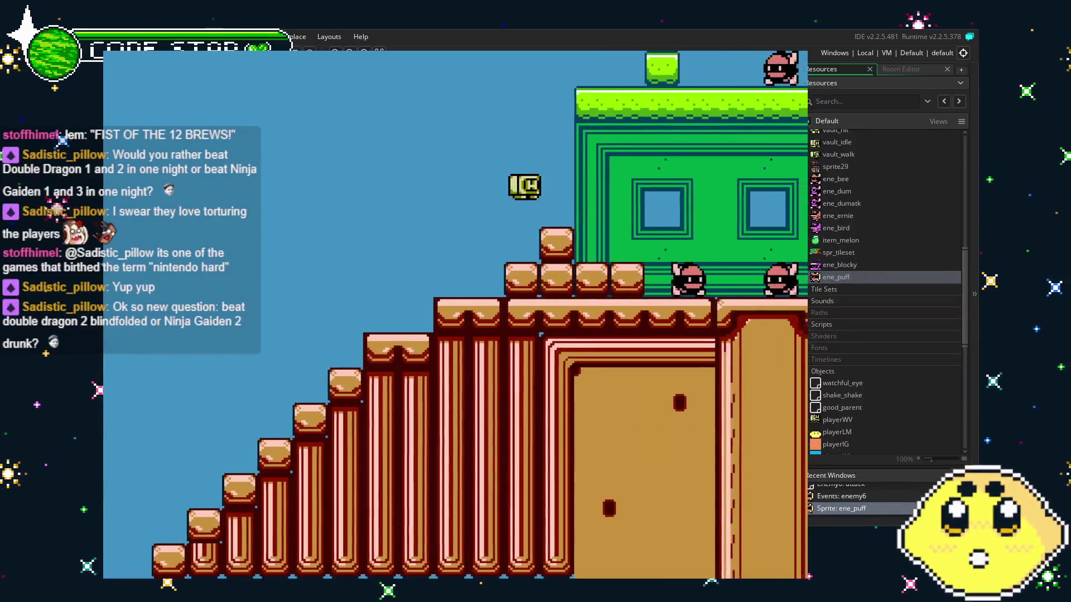
{"action": "key", "text": "Right"}
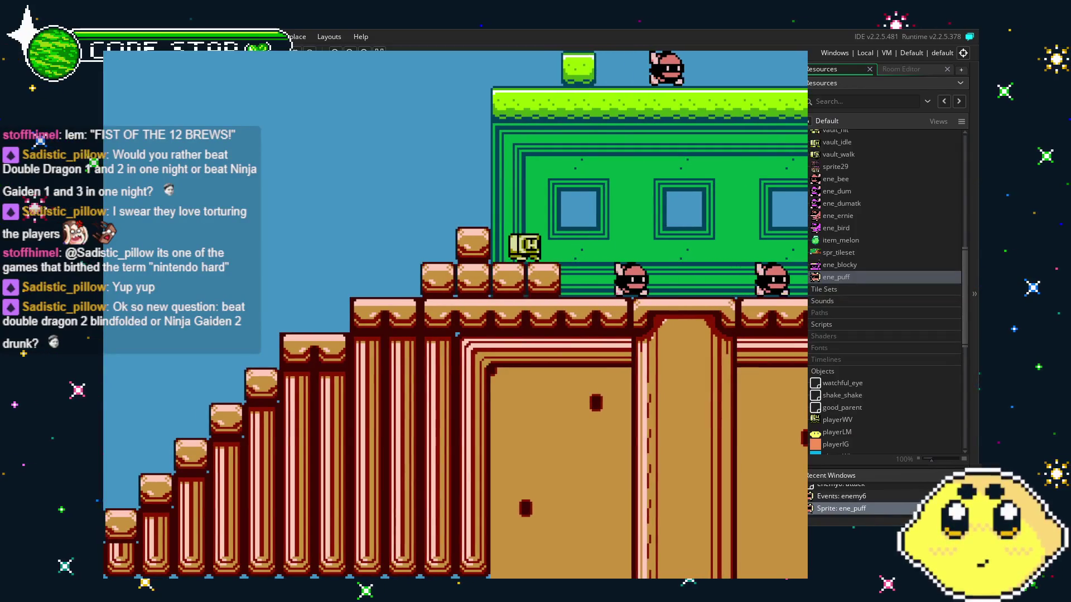
{"action": "key", "text": "Right"}
{"action": "key", "text": "Right"}
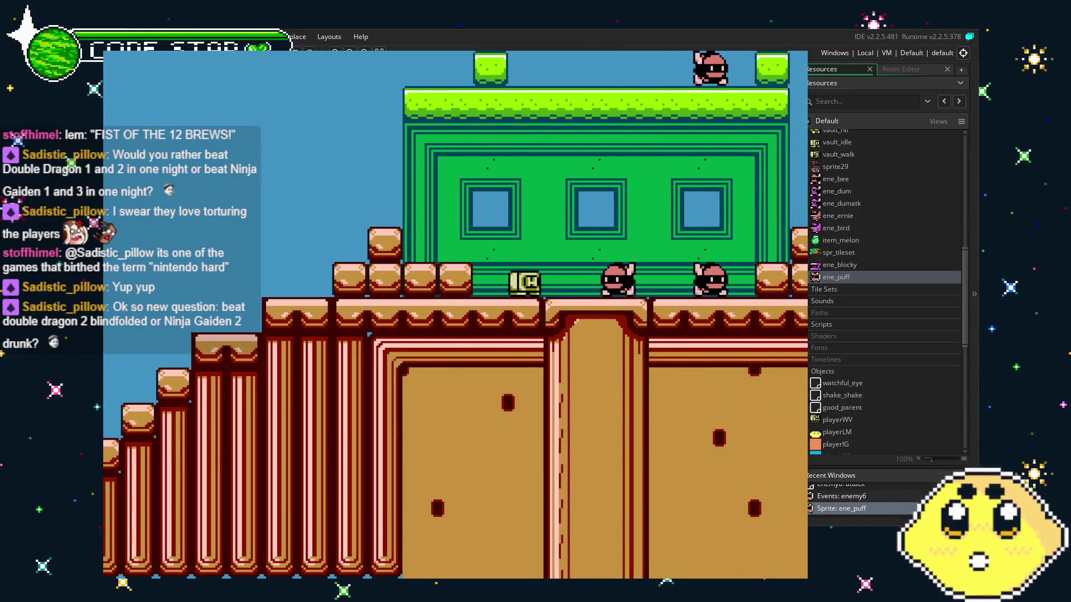
{"action": "key", "text": "Right"}
{"action": "key", "text": "space"}
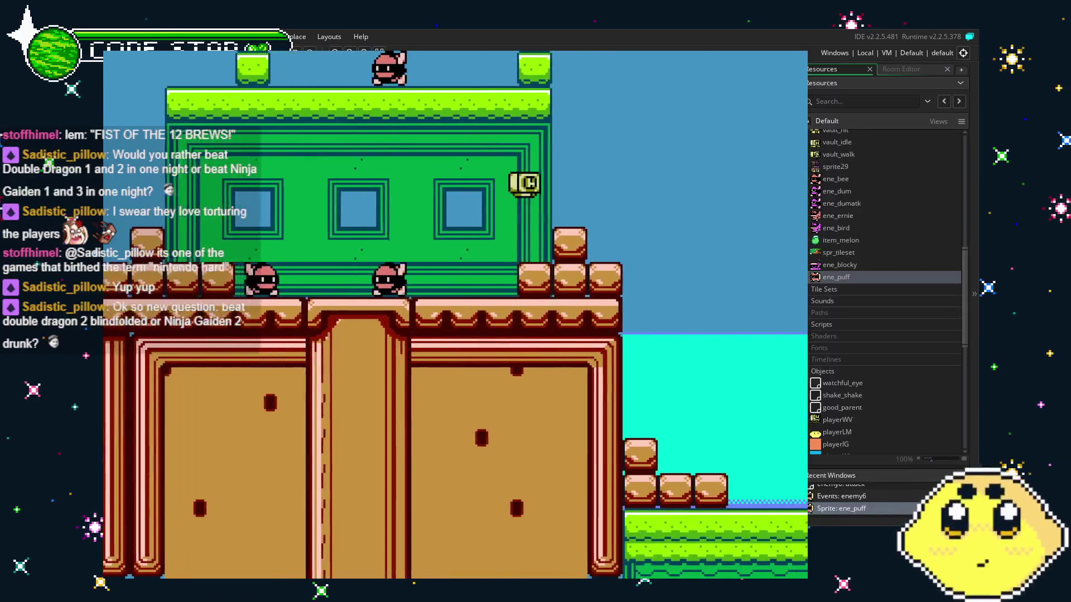
{"action": "key", "text": "Right"}
{"action": "key", "text": "Right"}
{"action": "key", "text": "Left"}
{"action": "key", "text": "Right"}
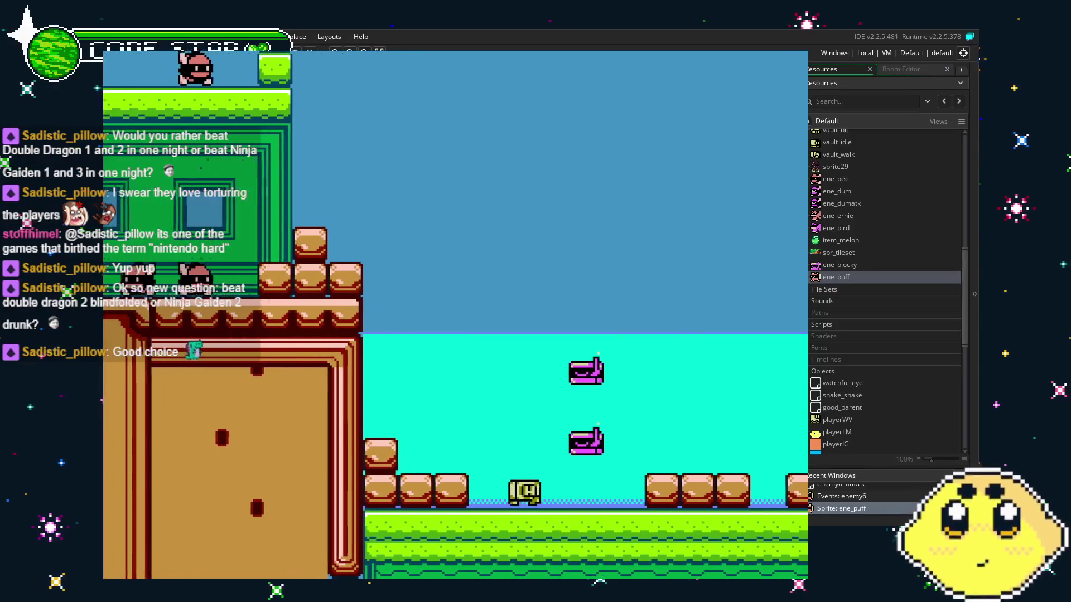
{"action": "key", "text": "Right"}
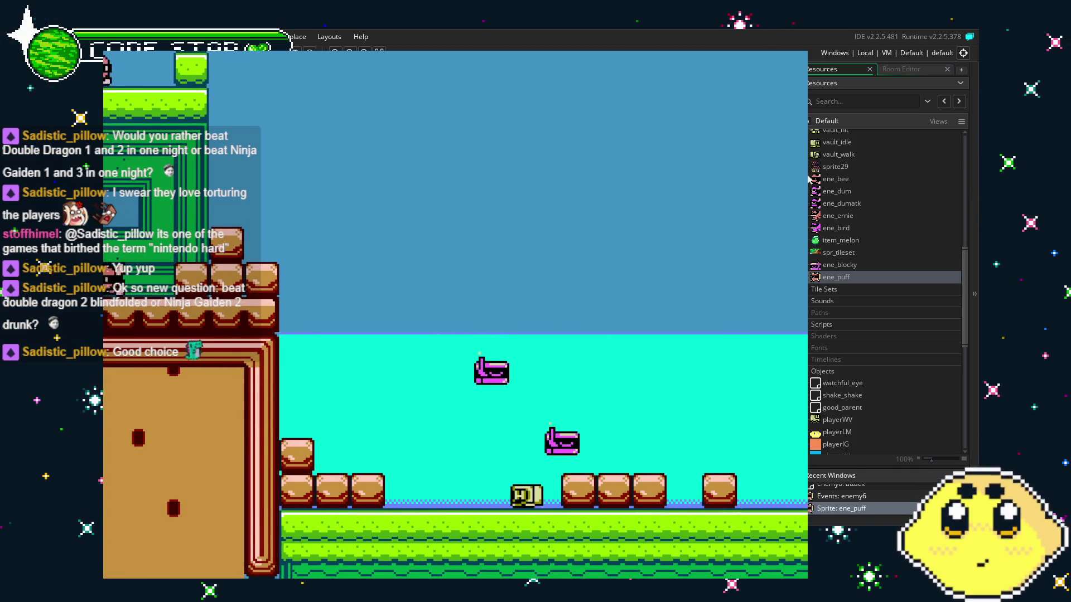
{"action": "key", "text": "Escape"}
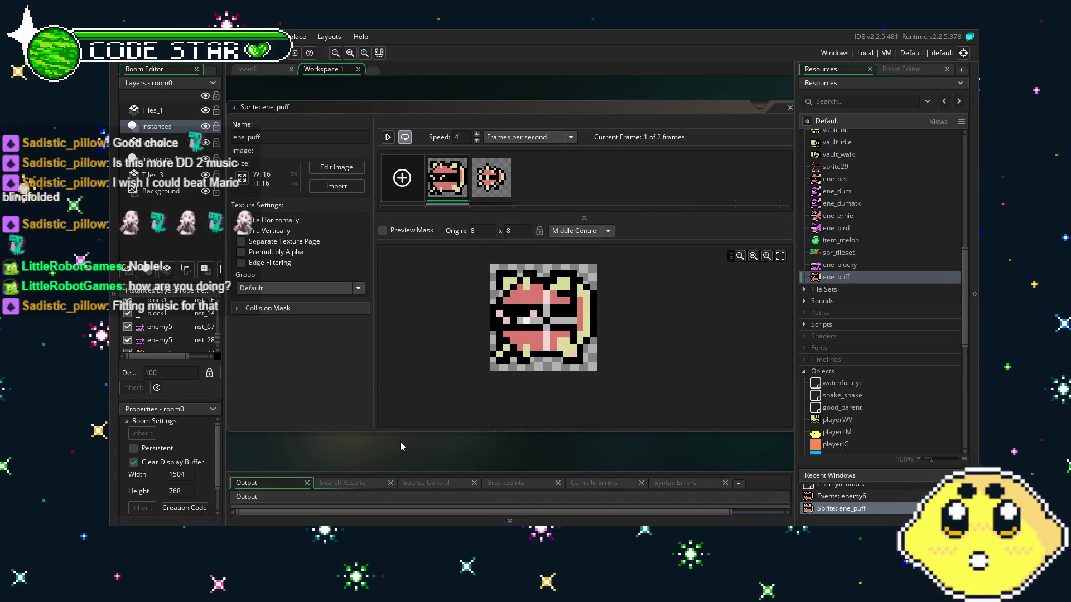
Step: Remove the Search Results tab from the output area and replay the ene_puff animation preview
{"action": "left_click_drag", "start_coordinate": [371, 481], "coordinate": [384, 464]}
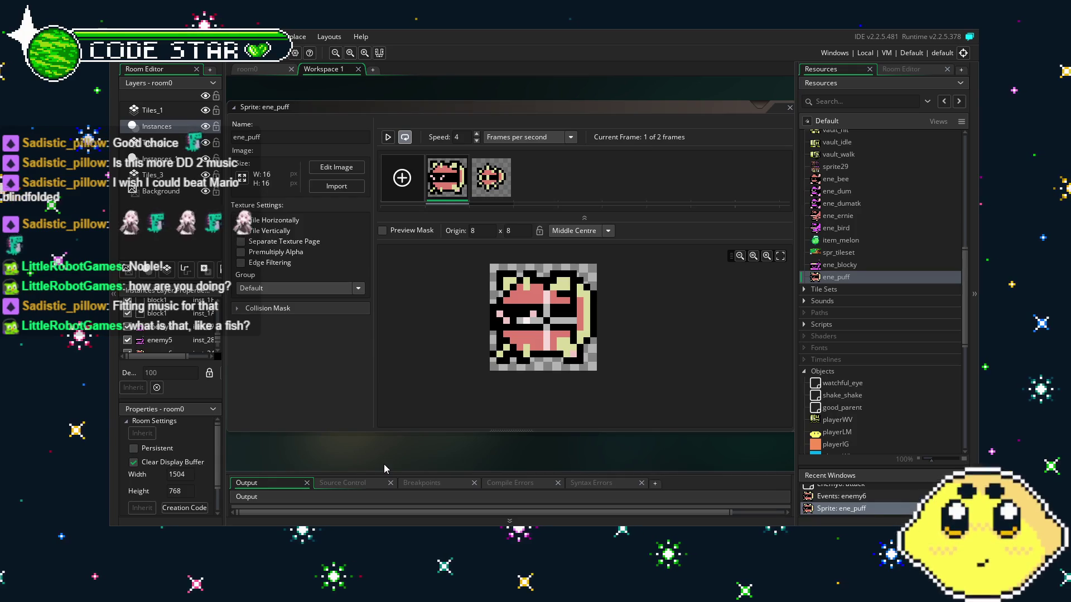
{"action": "left_click", "coordinate": [389, 137]}
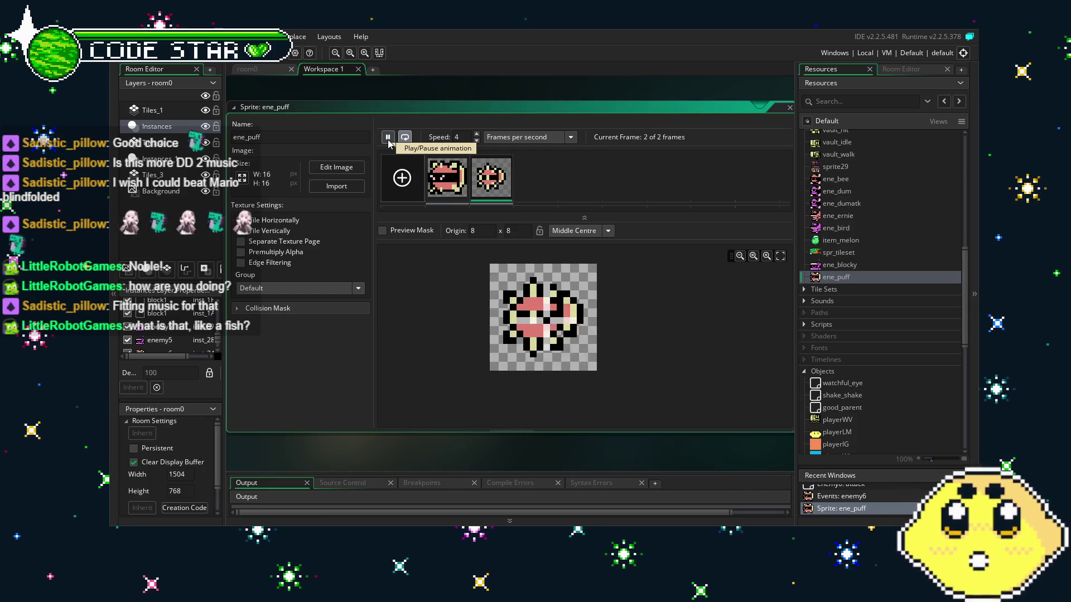
{"action": "left_click", "coordinate": [388, 138]}
Step: Return to room0, then reopen ene_puff and the enemy6 object from Resources
{"action": "left_click", "coordinate": [258, 69]}
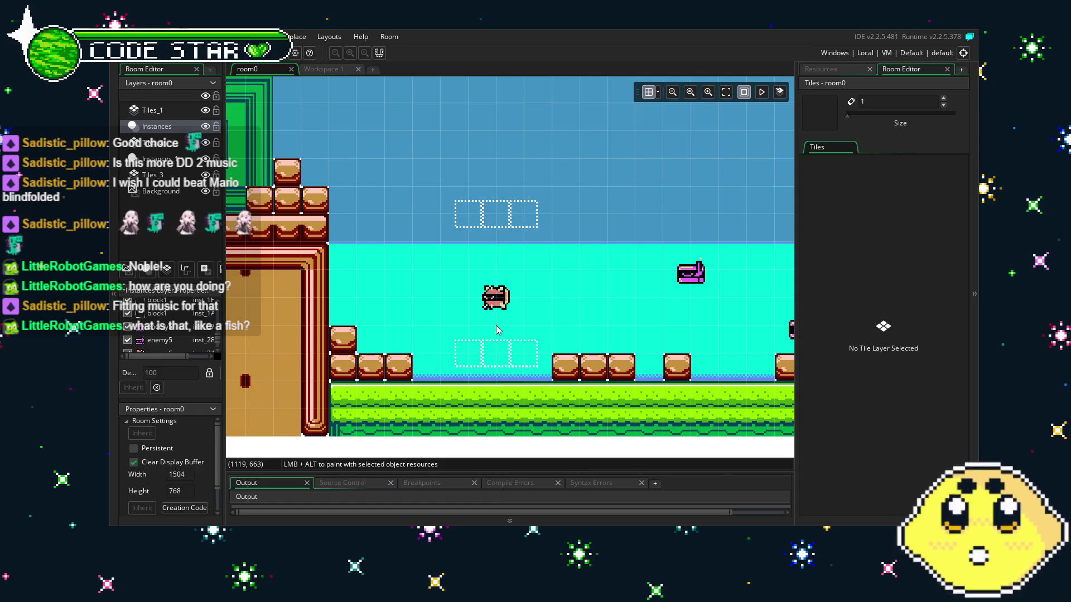
{"action": "left_click", "coordinate": [825, 71]}
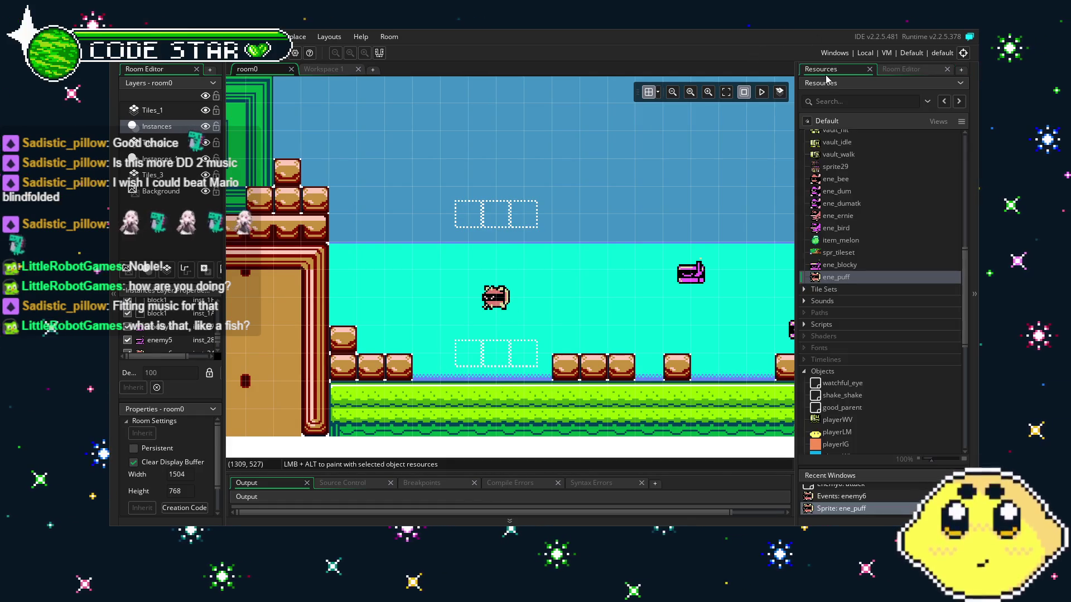
{"action": "double_click", "coordinate": [829, 280]}
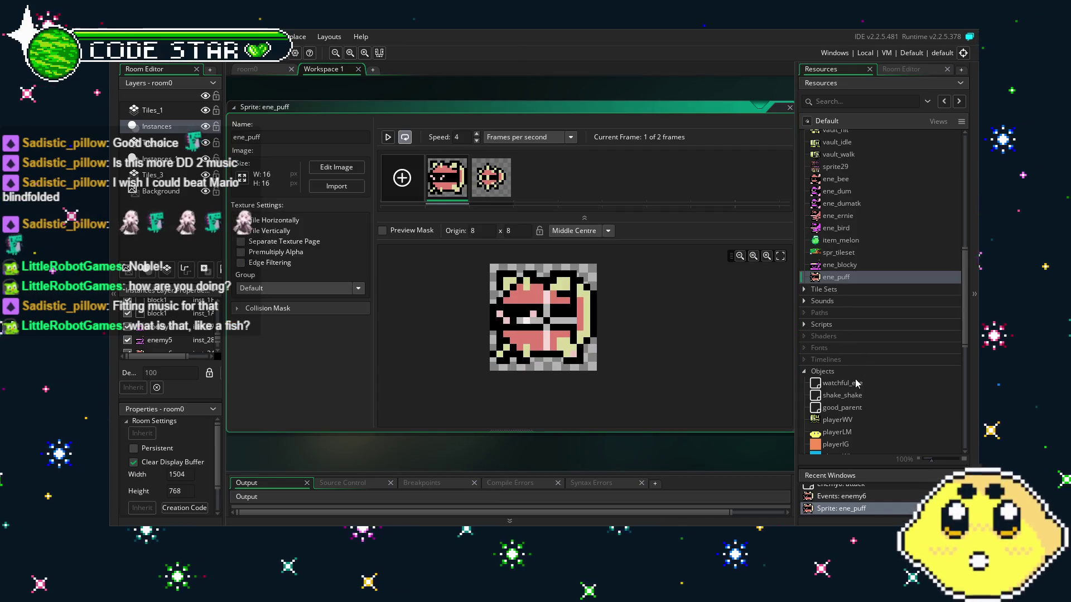
{"action": "scroll", "coordinate": [857, 379], "scroll_direction": "down", "scroll_amount": 10}
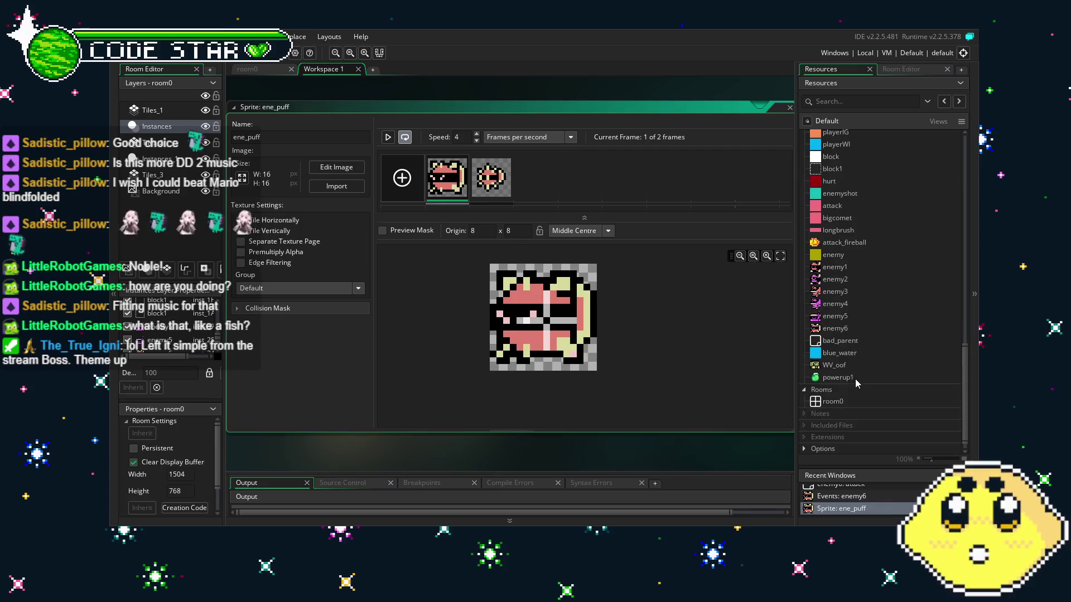
{"action": "double_click", "coordinate": [835, 329]}
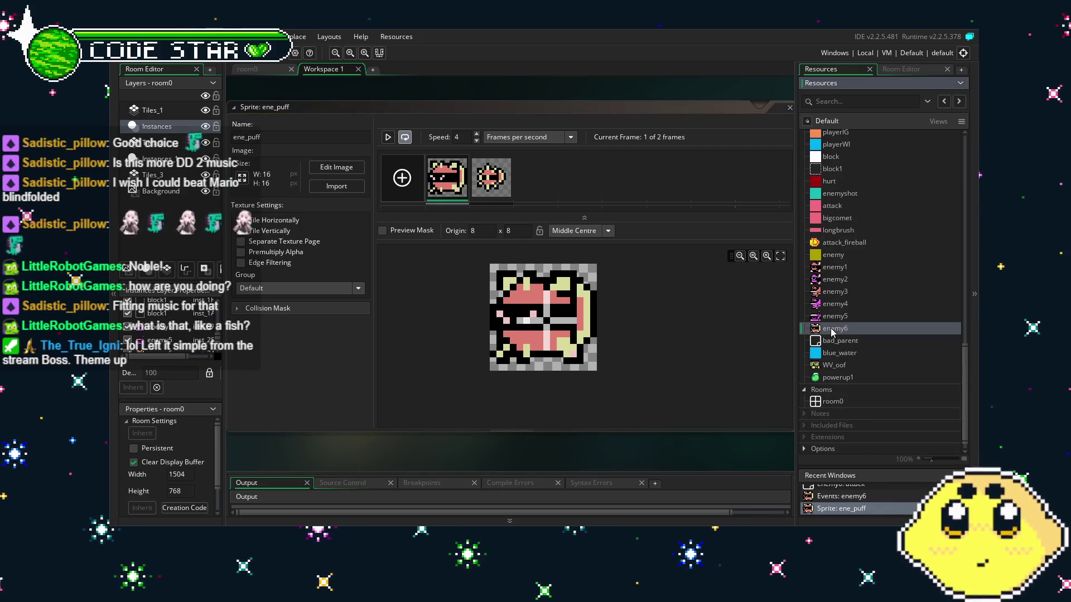
Step: Show enemy6's bad_parent parent setting, then return to the room0 layout
{"action": "left_click", "coordinate": [437, 411]}
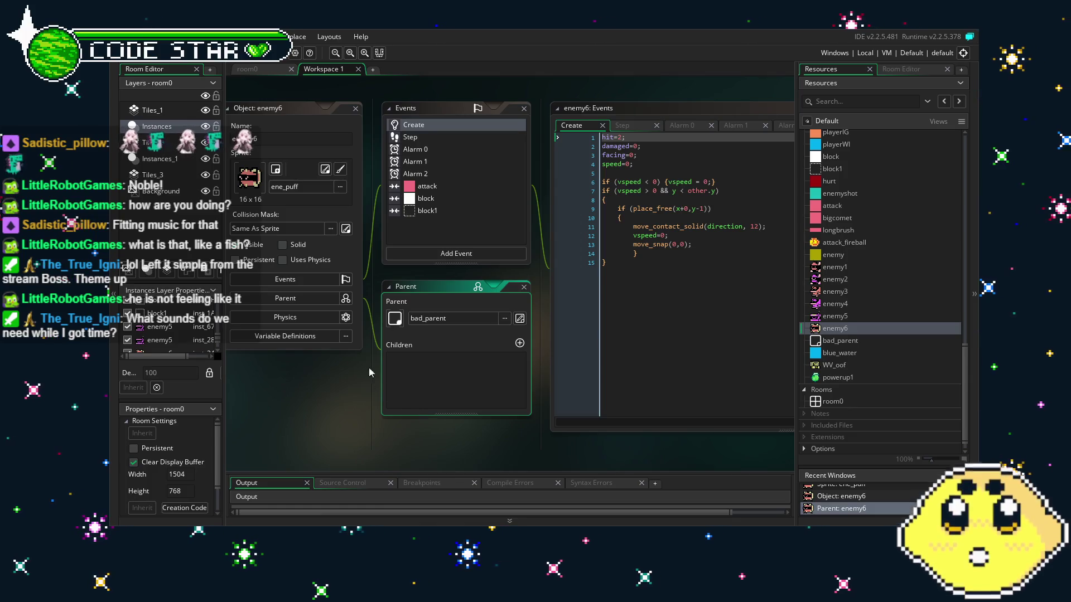
{"action": "left_click", "coordinate": [270, 72]}
Step: Pan room0 past the green building, grass platform and log stairs up to the green pipe
{"action": "mouse_move", "coordinate": [321, 325]}
{"action": "left_mouse_down"}
{"action": "mouse_move", "coordinate": [571, 323]}
{"action": "mouse_move", "coordinate": [569, 285]}
{"action": "mouse_move", "coordinate": [675, 270]}
{"action": "mouse_move", "coordinate": [658, 264]}
{"action": "left_mouse_up"}
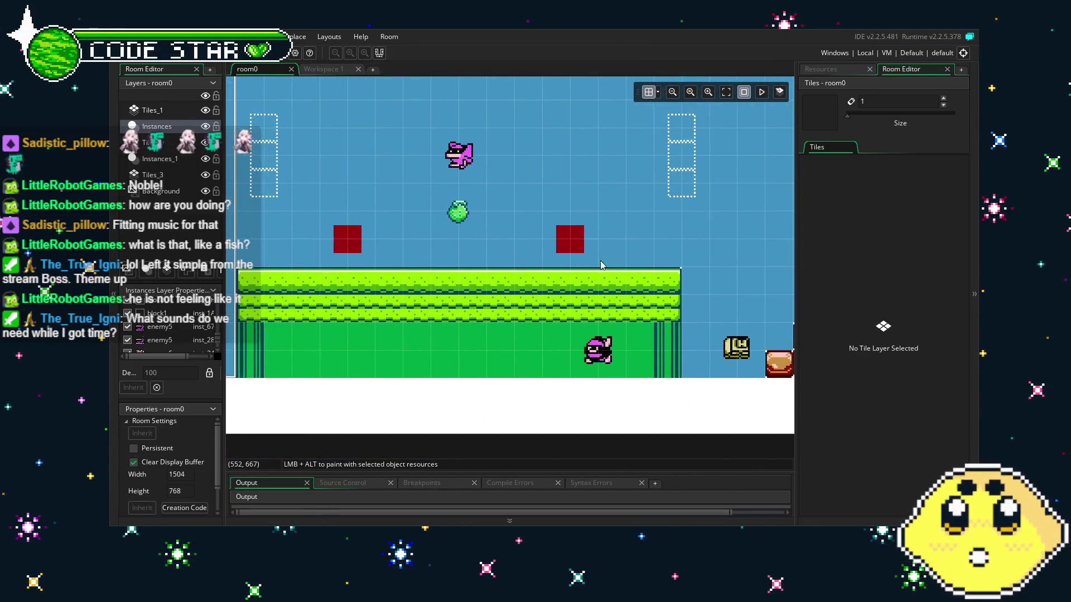
{"action": "left_click_drag", "start_coordinate": [371, 279], "coordinate": [628, 290]}
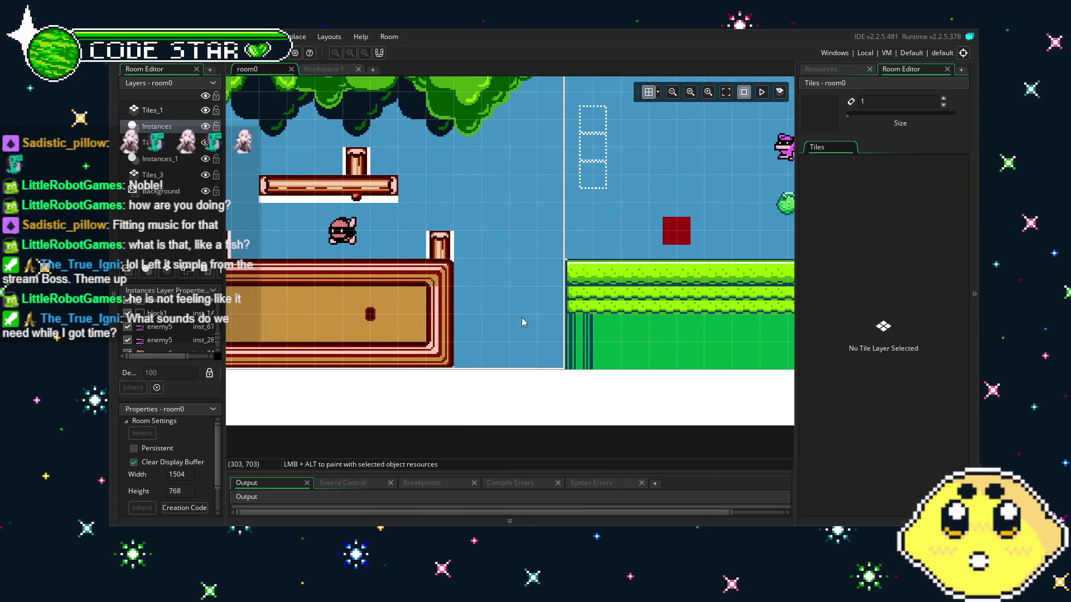
{"action": "mouse_move", "coordinate": [436, 338]}
{"action": "left_mouse_down"}
{"action": "mouse_move", "coordinate": [609, 359]}
{"action": "mouse_move", "coordinate": [786, 363]}
{"action": "mouse_move", "coordinate": [431, 357]}
{"action": "left_mouse_up"}
{"action": "left_click_drag", "start_coordinate": [617, 340], "coordinate": [386, 356]}
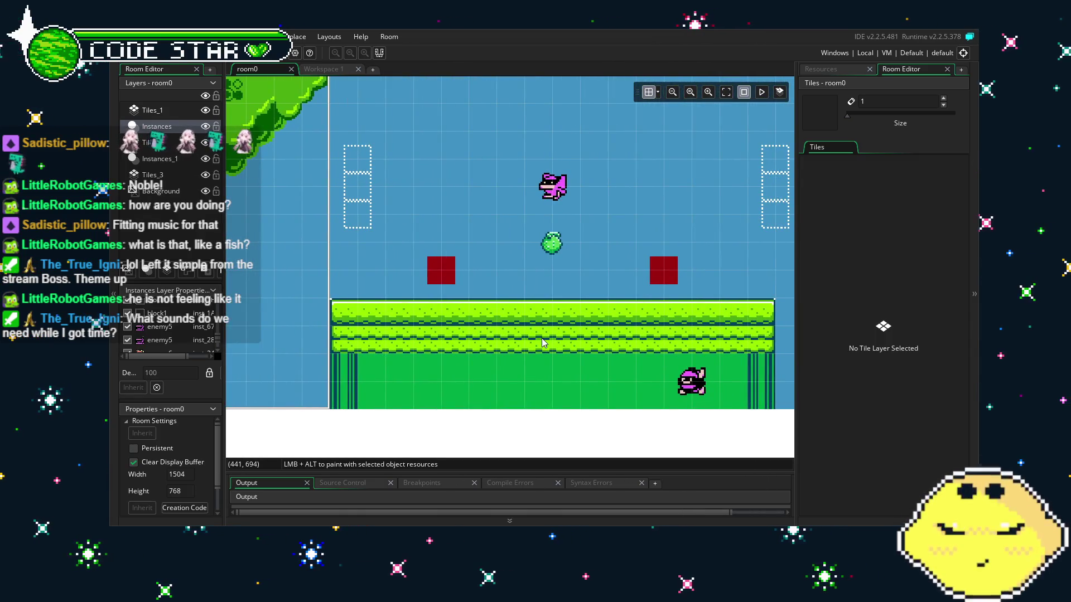
{"action": "left_click_drag", "start_coordinate": [642, 316], "coordinate": [398, 324]}
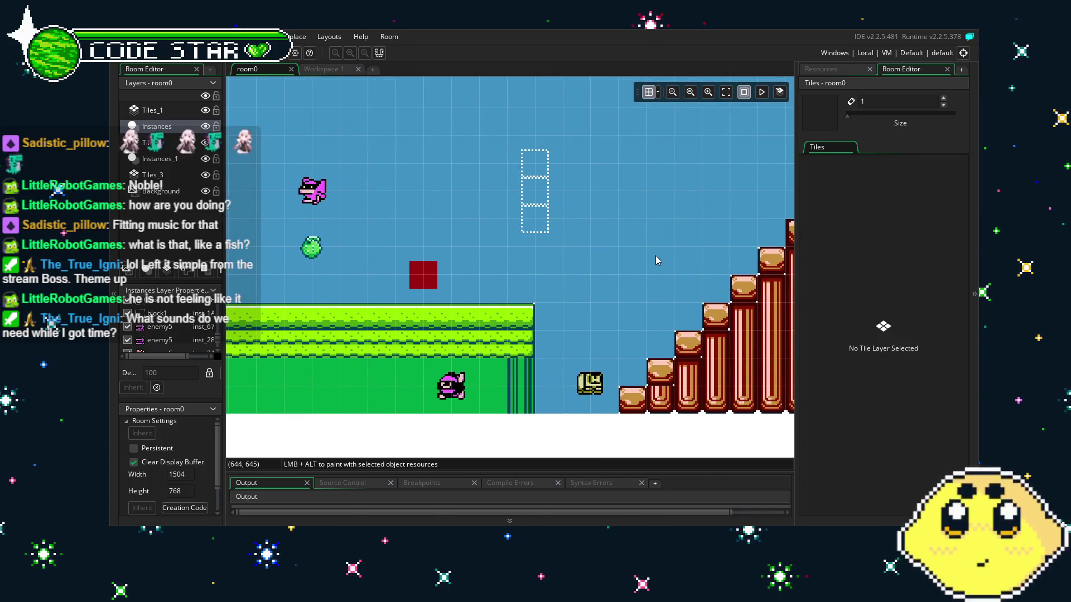
{"action": "left_click_drag", "start_coordinate": [655, 255], "coordinate": [453, 333]}
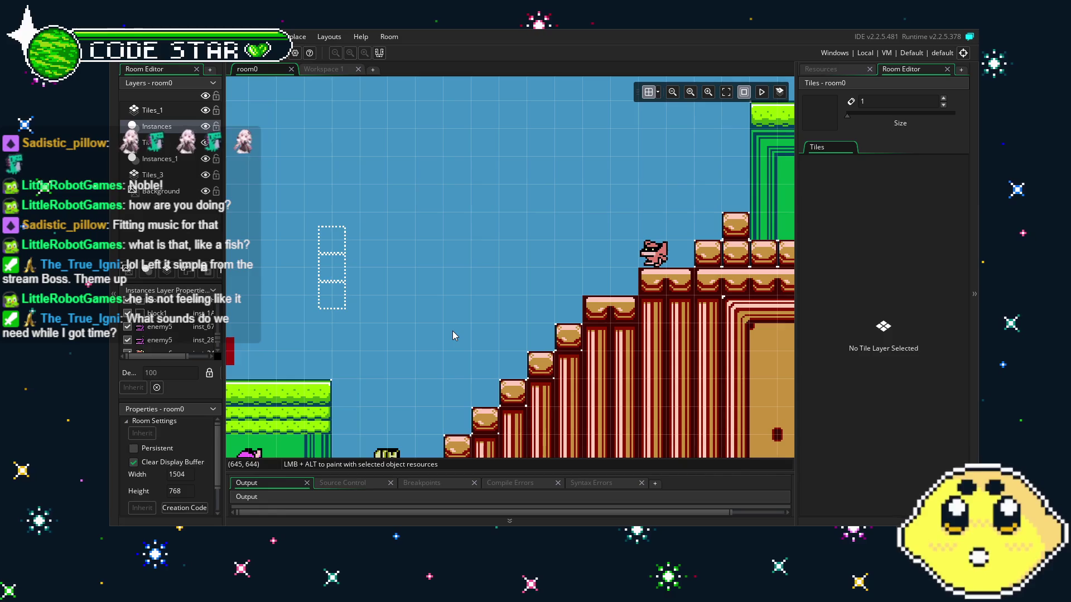
Step: Show the Resources list and shift the room view over the underwater section
{"action": "scroll", "coordinate": [453, 335], "scroll_direction": "right", "scroll_amount": 10}
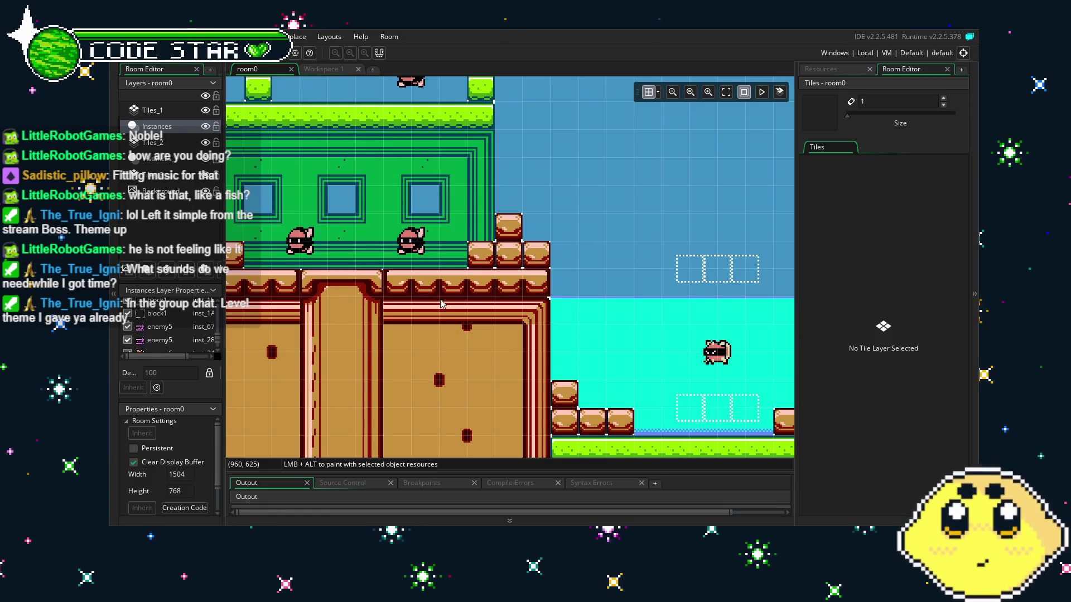
{"action": "scroll", "coordinate": [441, 303], "scroll_direction": "right", "scroll_amount": 10}
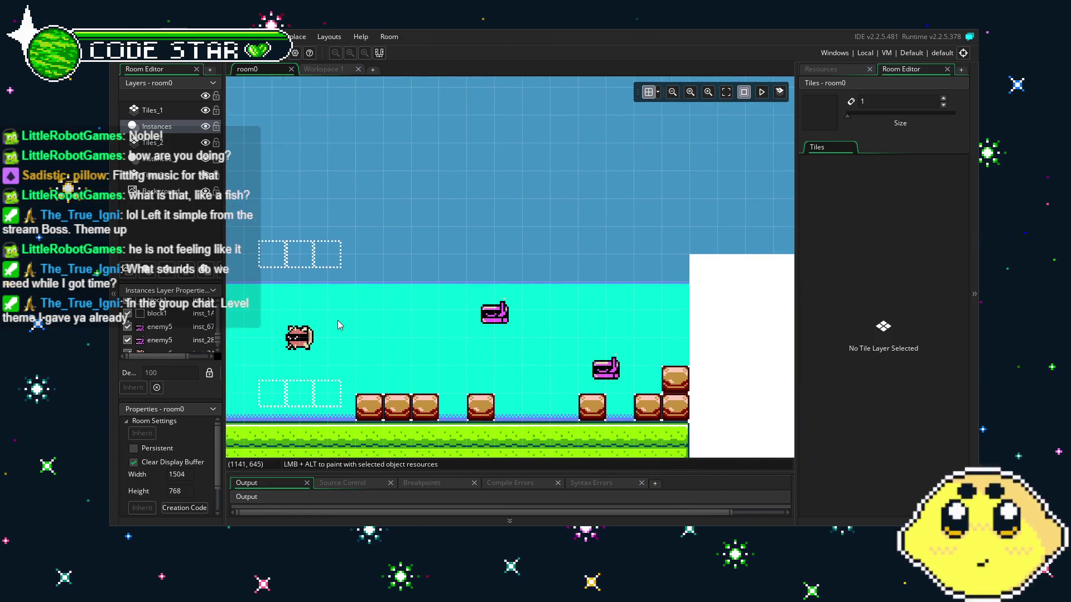
{"action": "scroll", "coordinate": [337, 320], "scroll_direction": "left", "scroll_amount": 1}
{"action": "left_click", "coordinate": [820, 69]}
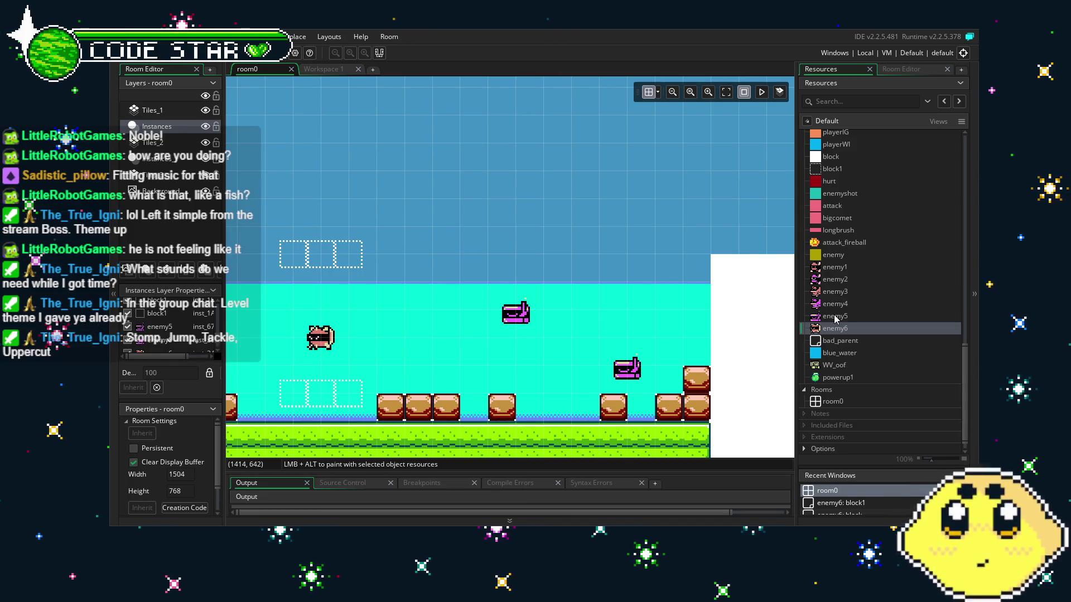
{"action": "mouse_move", "coordinate": [600, 330]}
{"action": "left_mouse_down"}
{"action": "mouse_move", "coordinate": [520, 378]}
{"action": "mouse_move", "coordinate": [483, 387]}
{"action": "mouse_move", "coordinate": [461, 353]}
{"action": "left_mouse_up"}
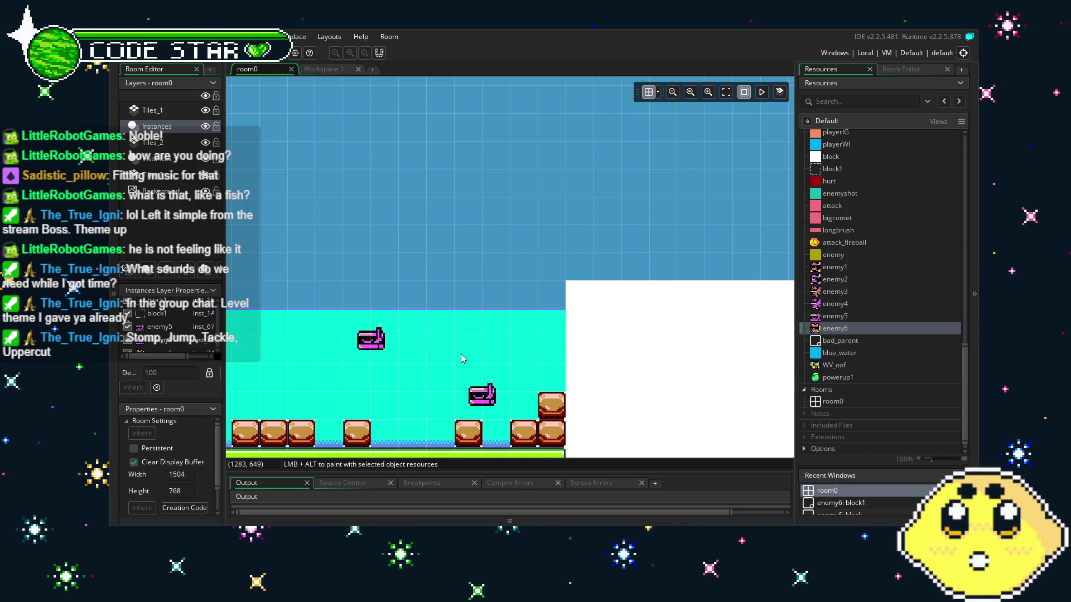
{"action": "mouse_move", "coordinate": [392, 381]}
{"action": "left_mouse_down"}
{"action": "mouse_move", "coordinate": [588, 389]}
{"action": "mouse_move", "coordinate": [502, 380]}
{"action": "mouse_move", "coordinate": [608, 366]}
{"action": "mouse_move", "coordinate": [758, 419]}
{"action": "left_mouse_up"}
{"action": "left_click_drag", "start_coordinate": [290, 390], "coordinate": [625, 408]}
{"action": "left_click_drag", "start_coordinate": [240, 385], "coordinate": [499, 391]}
{"action": "scroll", "coordinate": [493, 420], "scroll_direction": "up", "scroll_amount": 4}
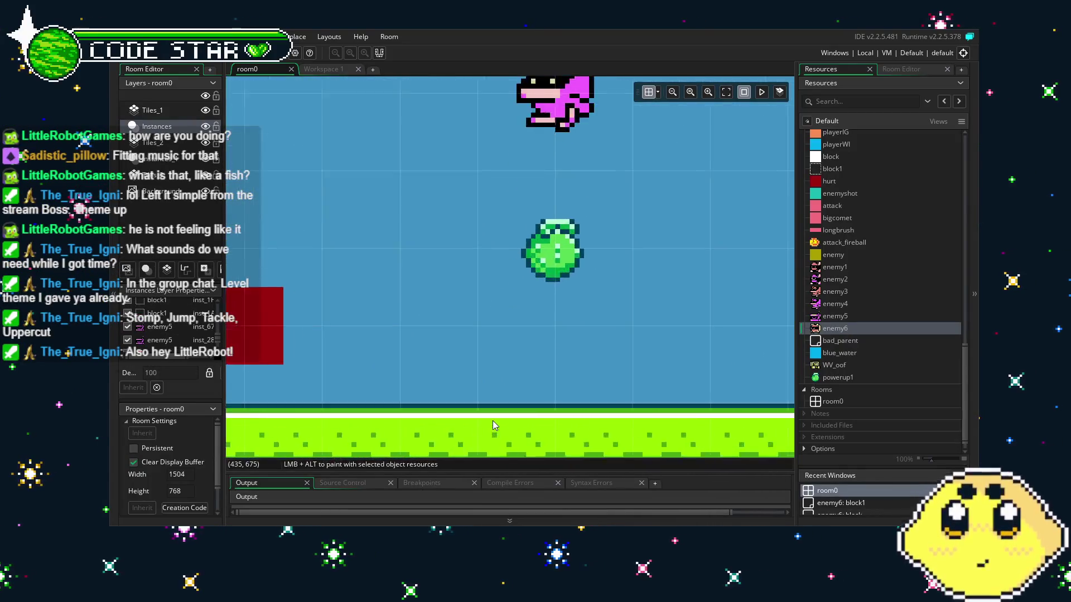
{"action": "scroll", "coordinate": [493, 417], "scroll_direction": "down", "scroll_amount": 2}
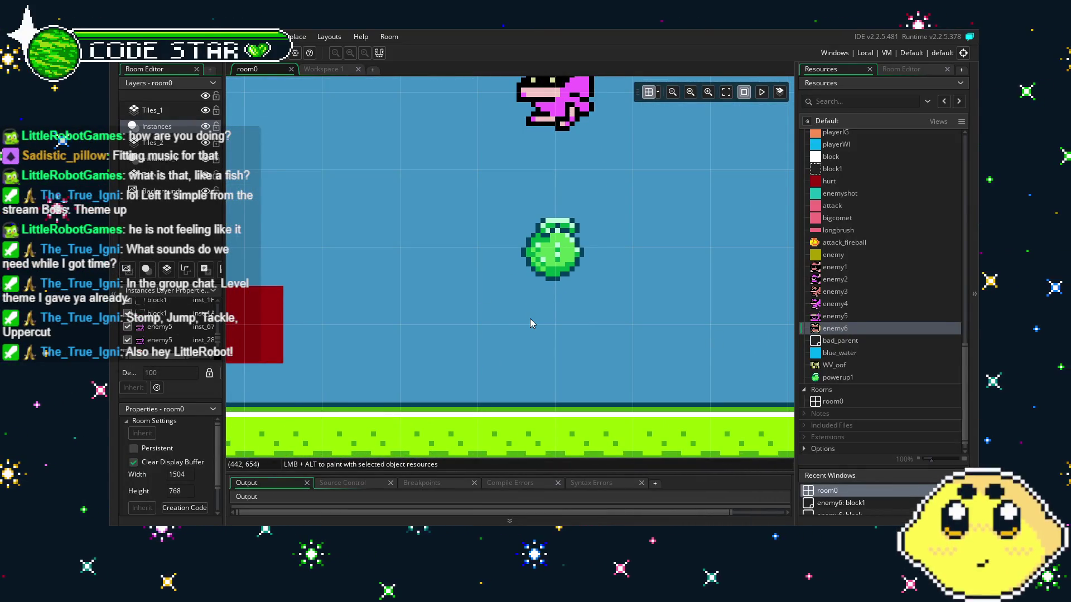
{"action": "scroll", "coordinate": [530, 324], "scroll_direction": "down", "scroll_amount": 2}
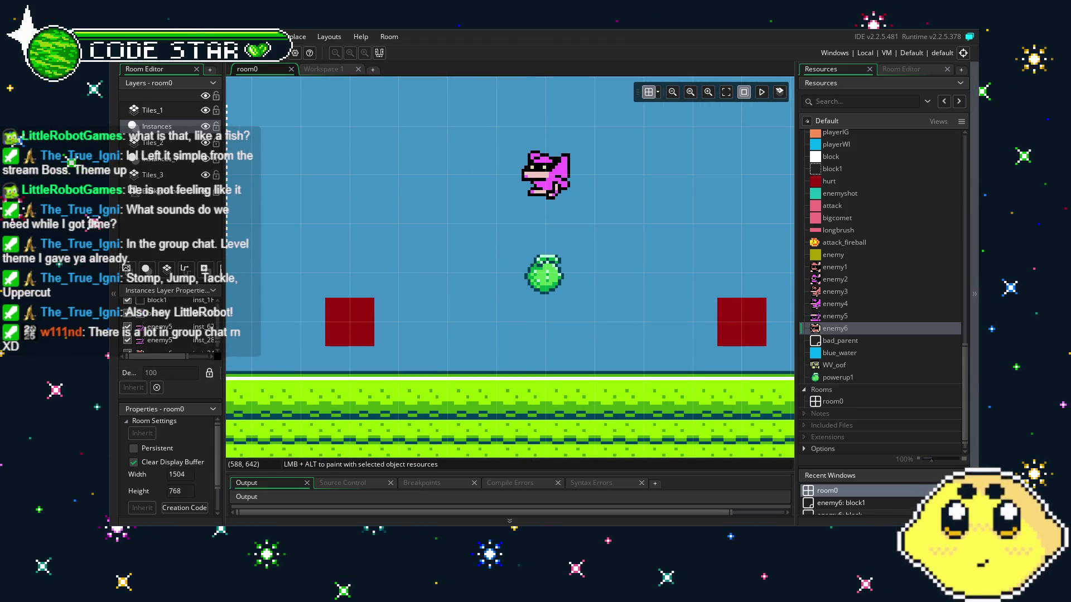
{"action": "mouse_move", "coordinate": [781, 351]}
{"action": "left_mouse_down"}
{"action": "mouse_move", "coordinate": [335, 357]}
{"action": "mouse_move", "coordinate": [601, 339]}
{"action": "left_mouse_up"}
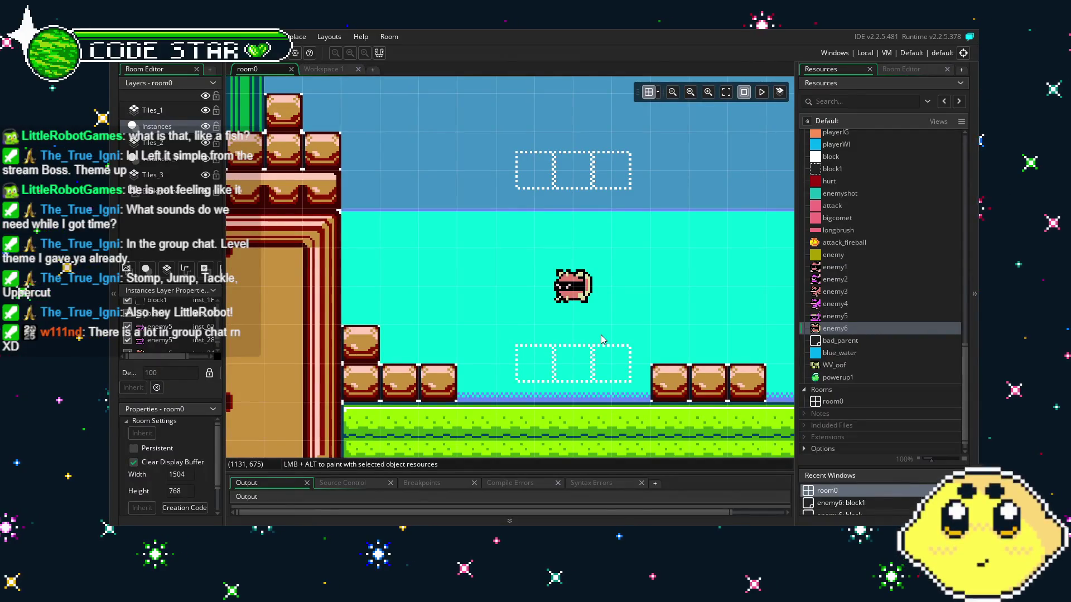
{"action": "scroll", "coordinate": [602, 250], "scroll_direction": "right", "scroll_amount": 2}
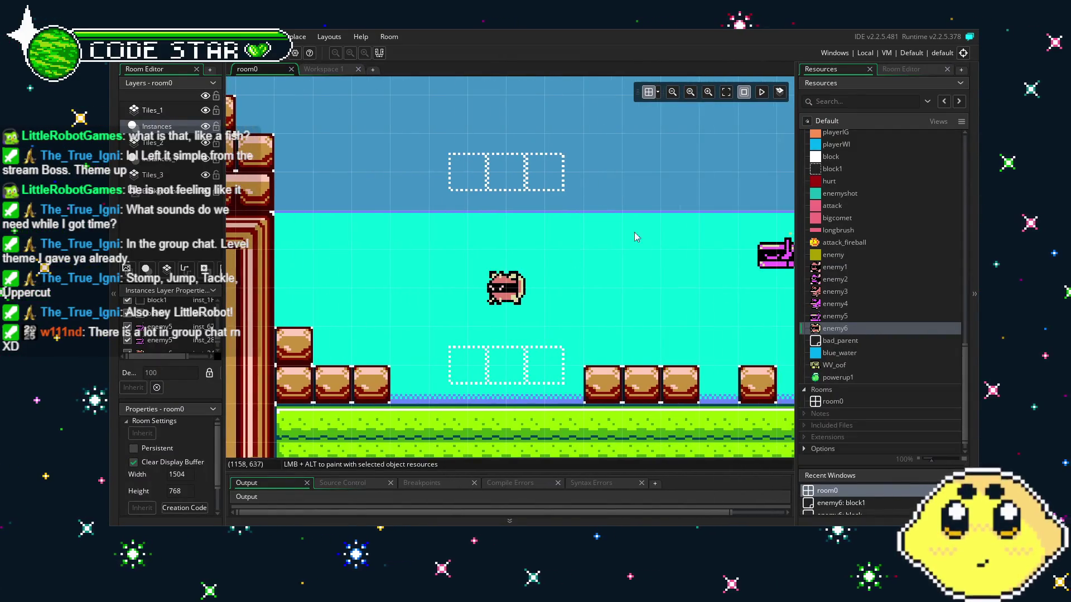
{"action": "double_click", "coordinate": [843, 169]}
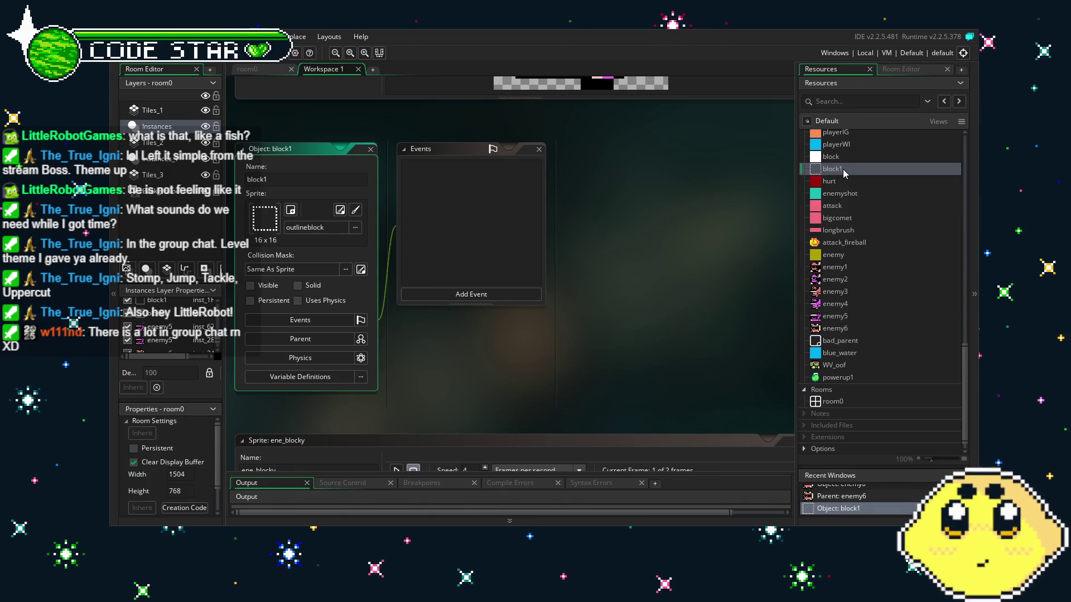
Step: Open enemy6, check its block1 collision code, then bring up its Step event code
{"action": "double_click", "coordinate": [838, 329]}
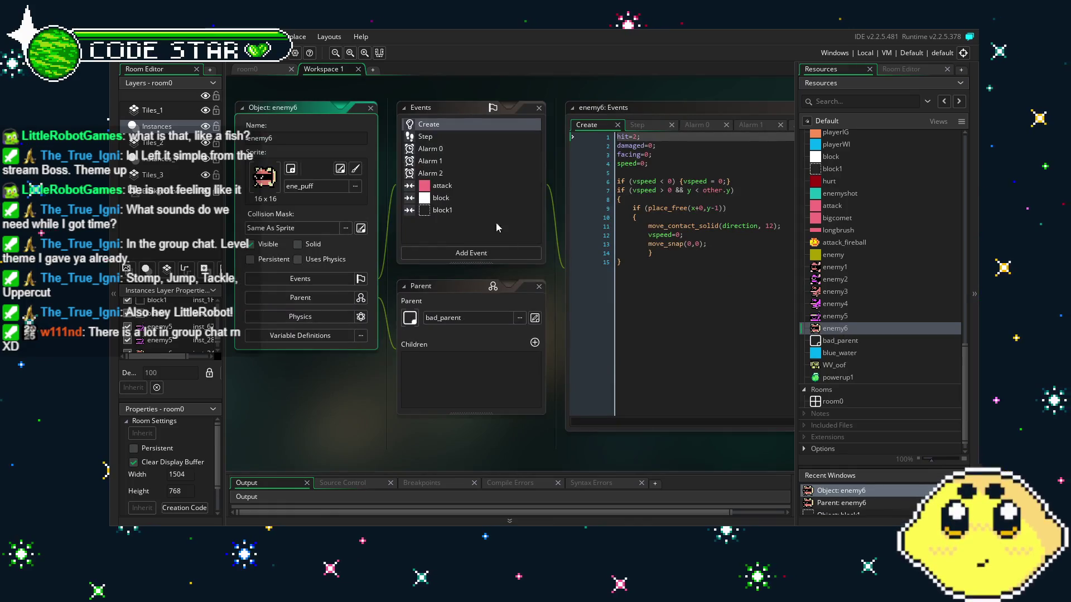
{"action": "left_click", "coordinate": [457, 211]}
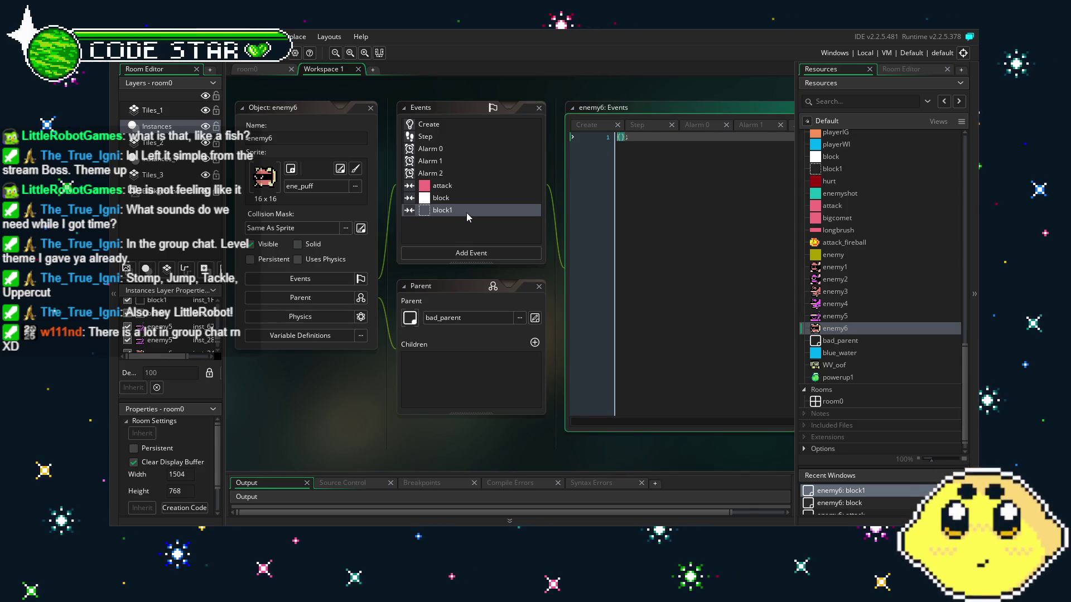
{"action": "left_click", "coordinate": [438, 138]}
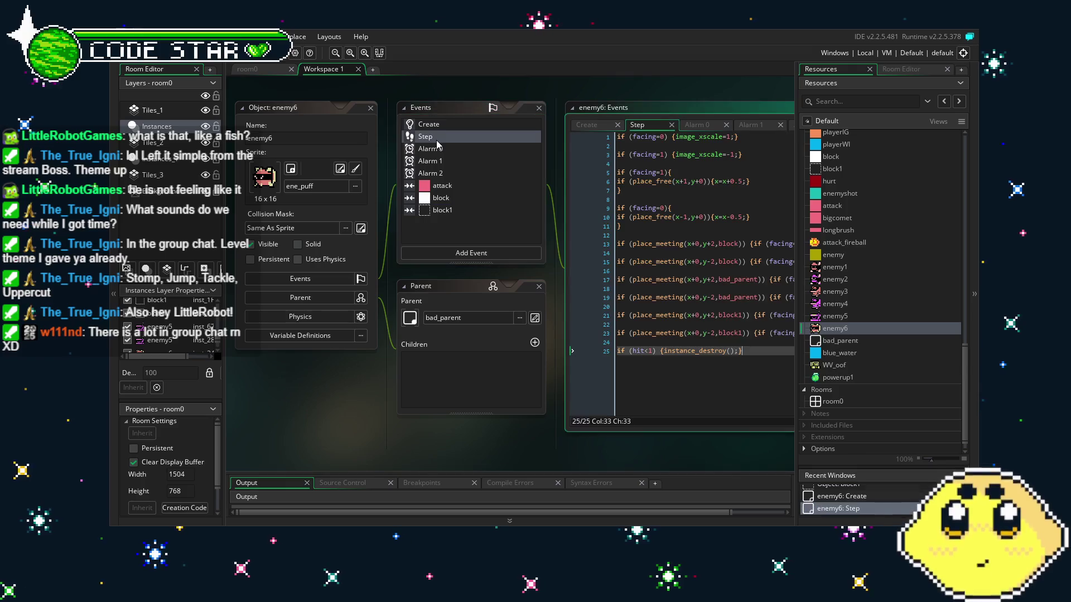
Step: Change the place_free check on line 6 to (x+0,y+1)
{"action": "left_click_drag", "start_coordinate": [657, 391], "coordinate": [478, 387]}
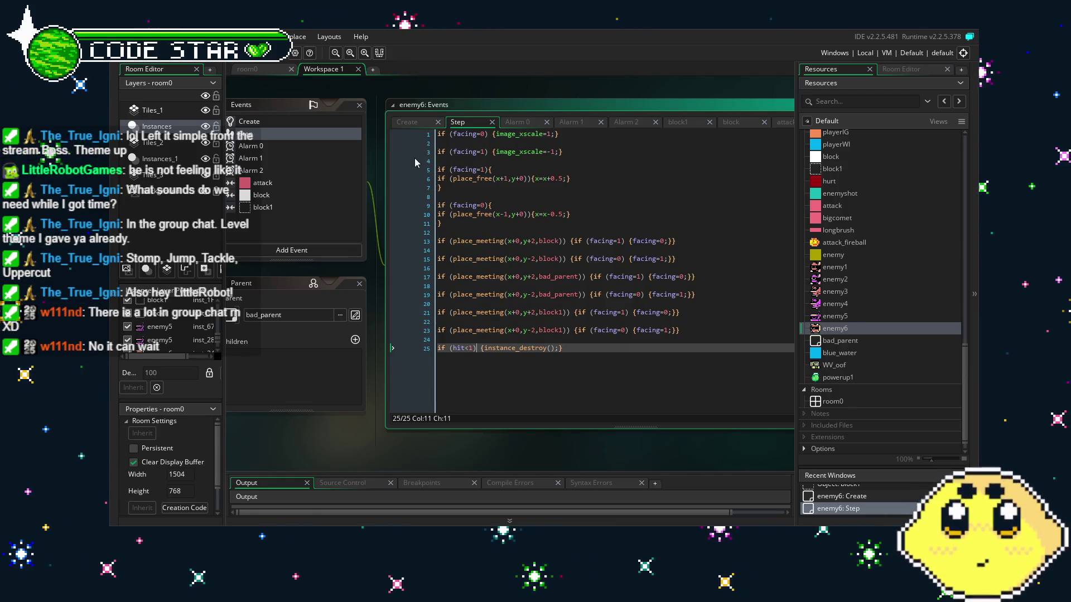
{"action": "scroll", "coordinate": [556, 320], "scroll_direction": "up", "scroll_amount": 3}
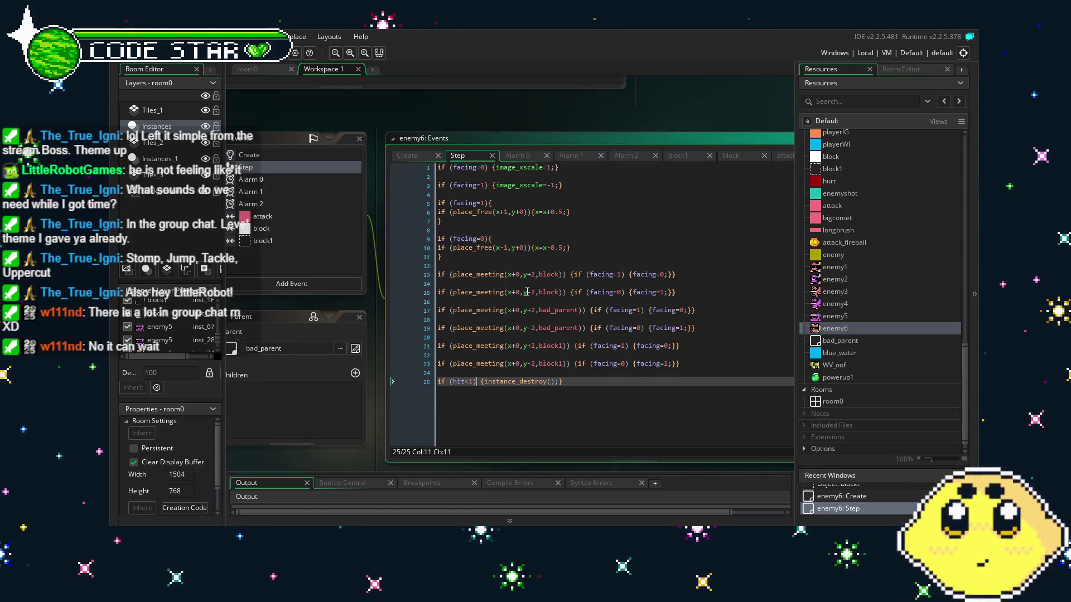
{"action": "left_click", "coordinate": [505, 205]}
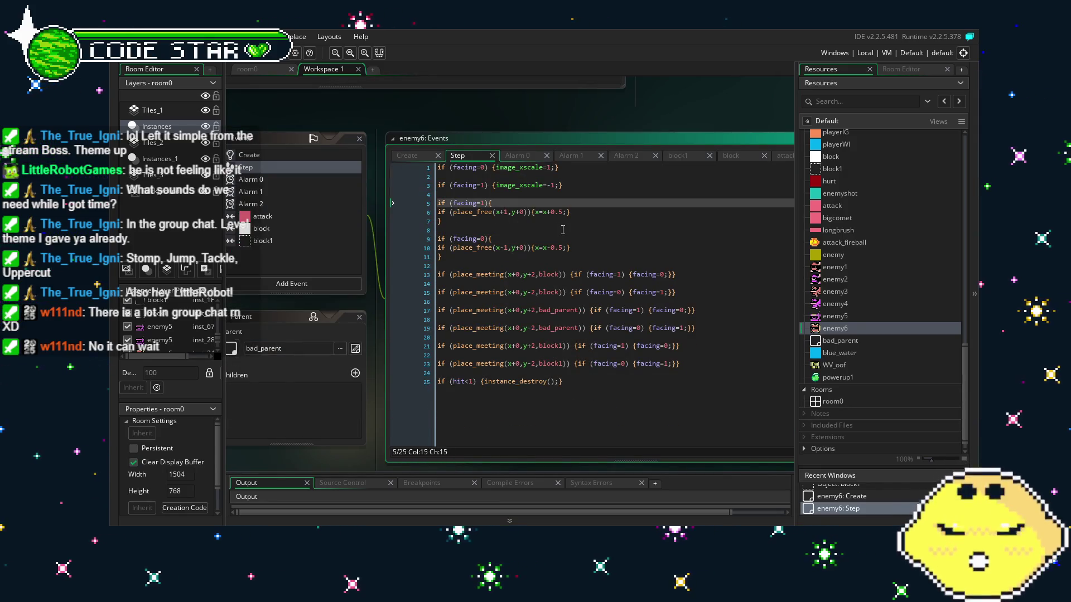
{"action": "left_click", "coordinate": [508, 212]}
{"action": "key", "text": "BackSpace"}
{"action": "type", "text": "0"}
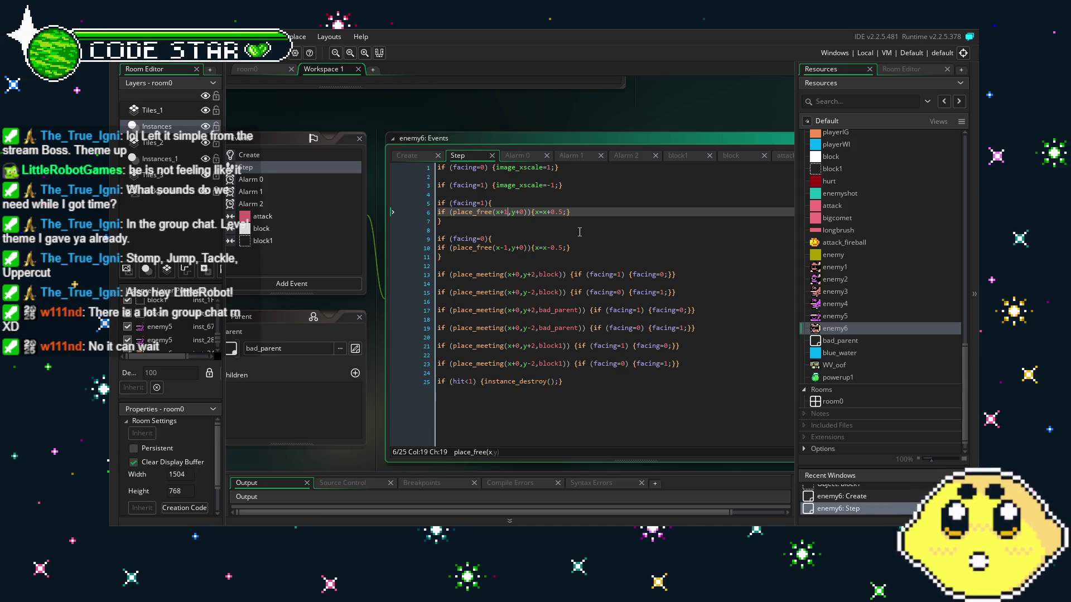
{"action": "key", "text": "Right"}
{"action": "key", "text": "Right"}
{"action": "key", "text": "Right"}
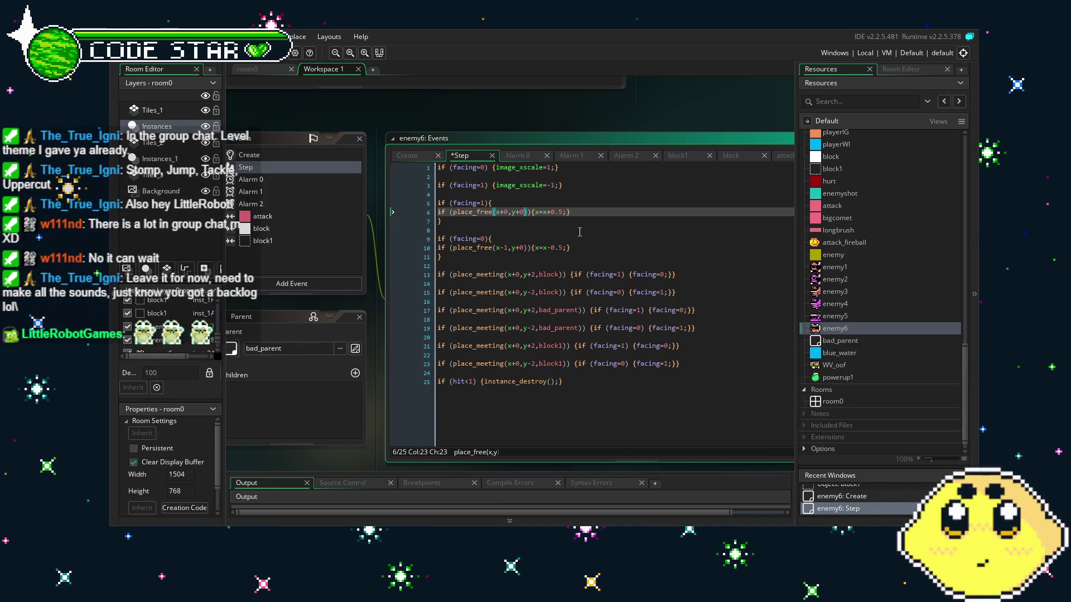
{"action": "key", "text": "BackSpace"}
{"action": "type", "text": "1"}
{"action": "key", "text": "Down"}
{"action": "key", "text": "Down"}
{"action": "key", "text": "Down"}
{"action": "key", "text": "Down"}
Step: Change line 10's place_free check to (x+0,y-1) and launch a test run
{"action": "key", "text": "BackSpace"}
{"action": "type", "text": "1"}
{"action": "key", "text": "Left"}
{"action": "key", "text": "Left"}
{"action": "key", "text": "Left"}
{"action": "key", "text": "BackSpace"}
{"action": "key", "text": "BackSpace"}
{"action": "type", "text": "+0"}
{"action": "left_click", "coordinate": [622, 293]}
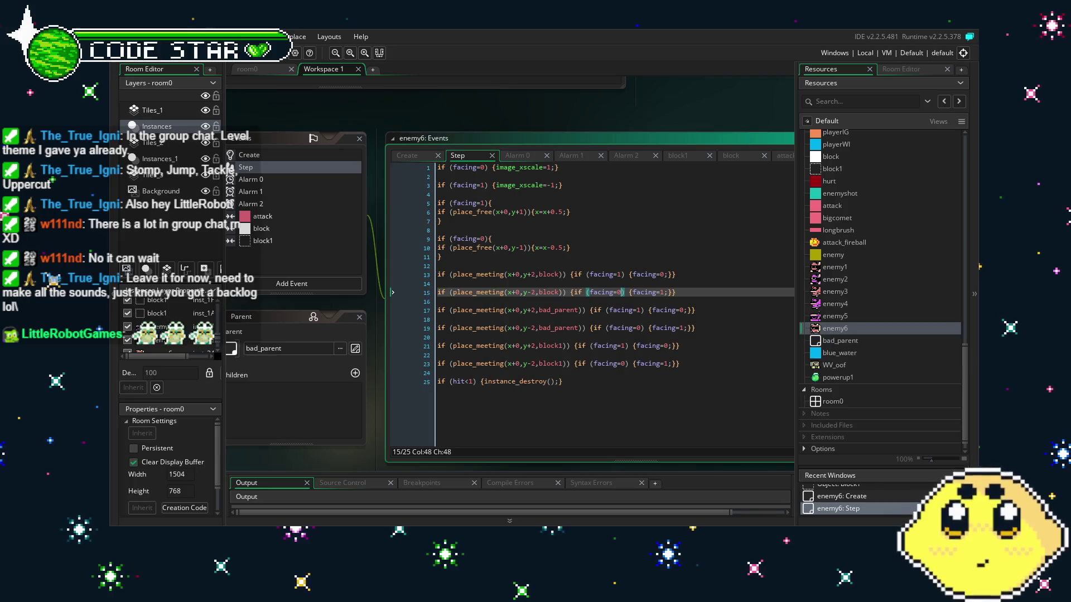
{"action": "left_click_drag", "start_coordinate": [276, 109], "coordinate": [369, 142]}
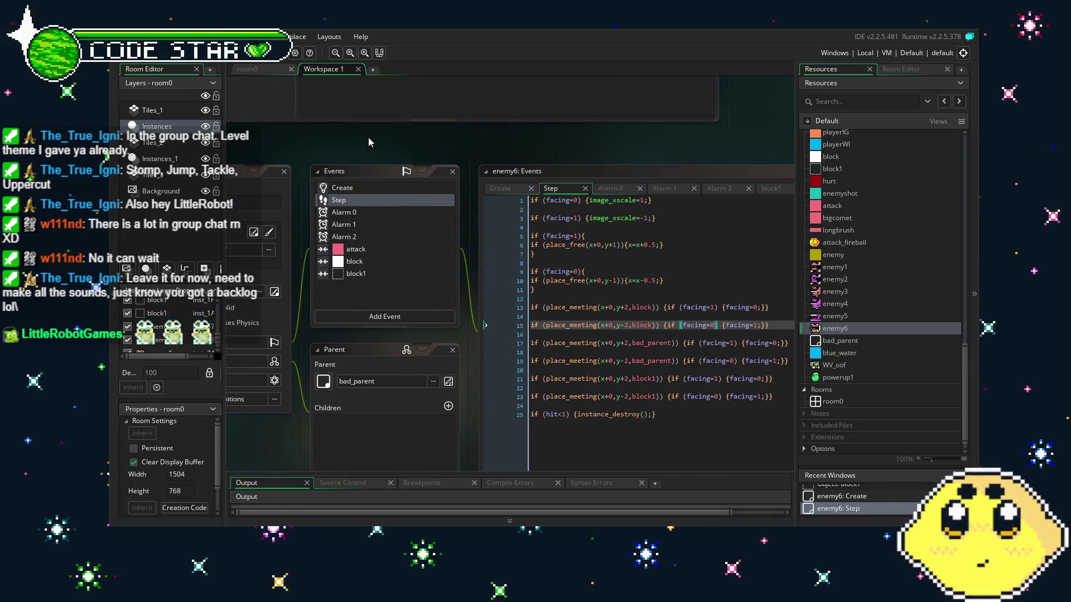
{"action": "left_click", "coordinate": [273, 53]}
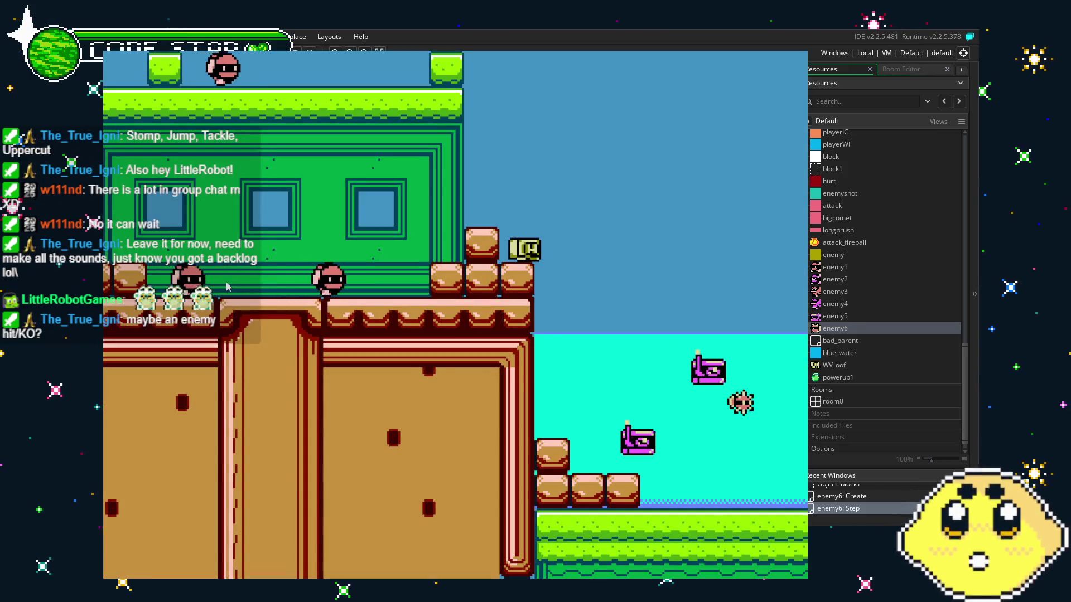
Step: Move and jump the player with the right arrow and space, then close the game with Escape
{"action": "key", "text": "Right"}
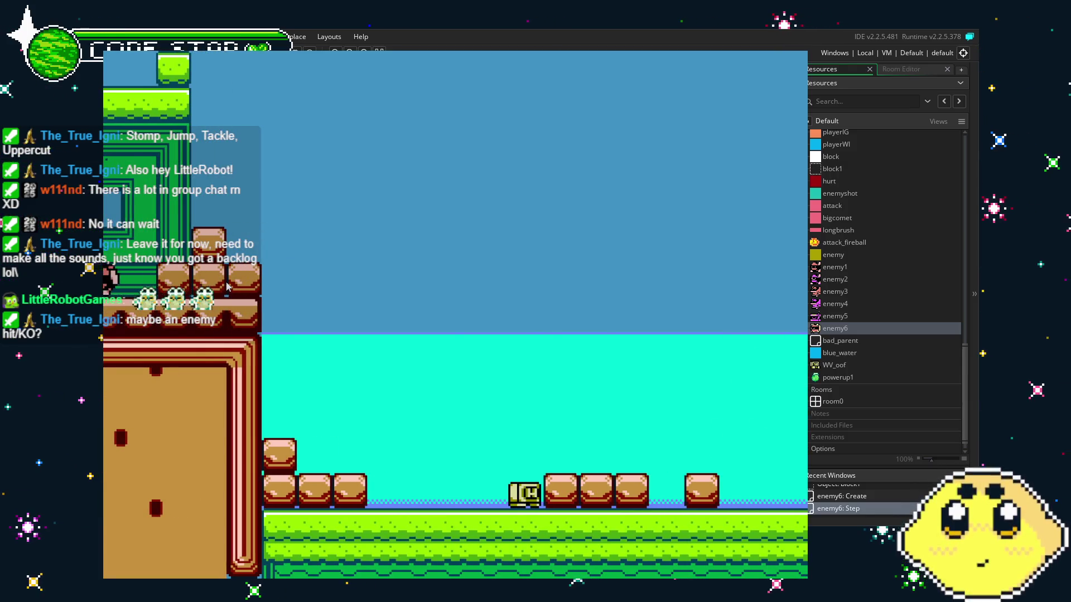
{"action": "key", "text": "space"}
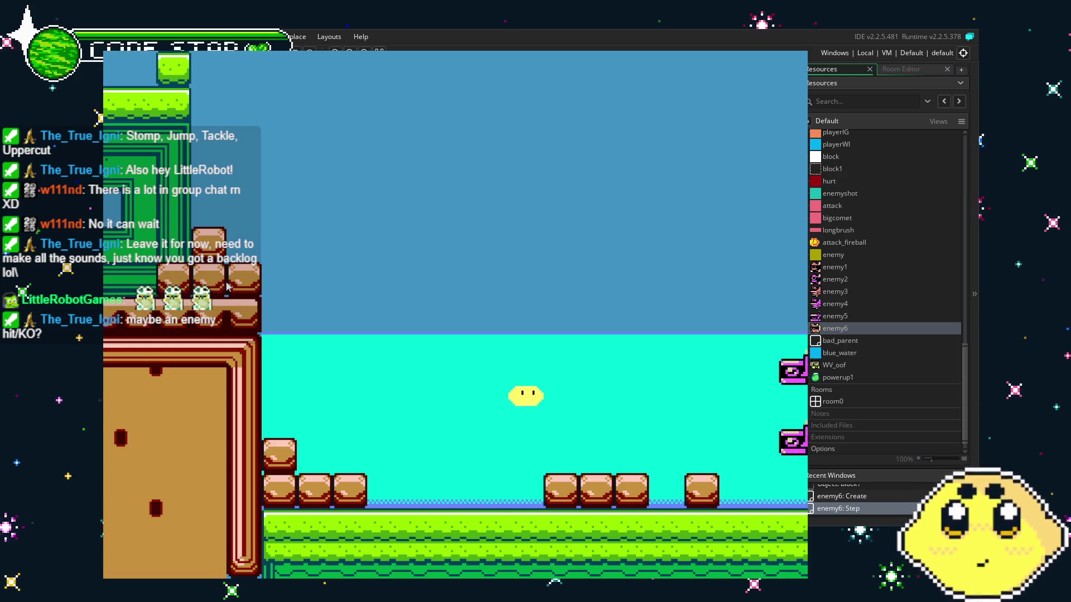
{"action": "key", "text": "Right"}
{"action": "key", "text": "Right"}
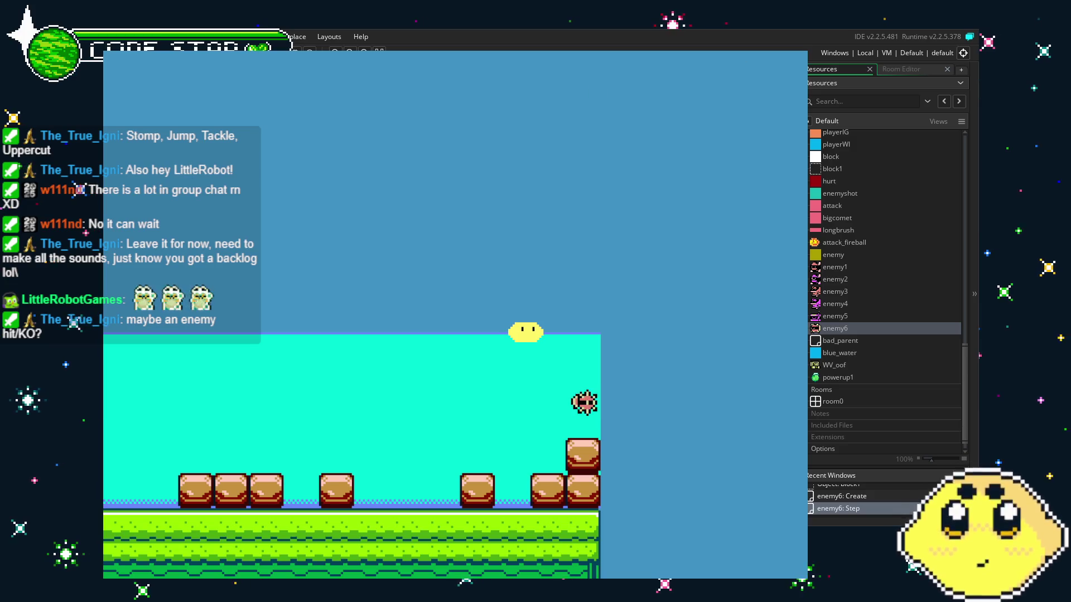
{"action": "key", "text": "Escape"}
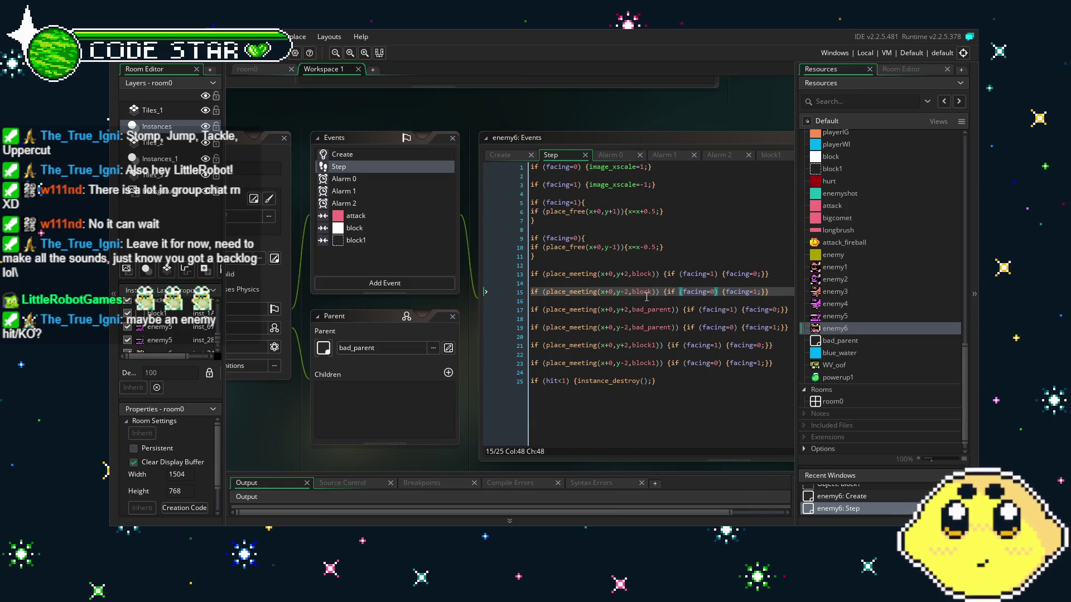
Step: Change line 6 to y=y+0.5, move to line 10's movement code, then steer the player left
{"action": "left_click", "coordinate": [636, 211]}
{"action": "key", "text": "BackSpace"}
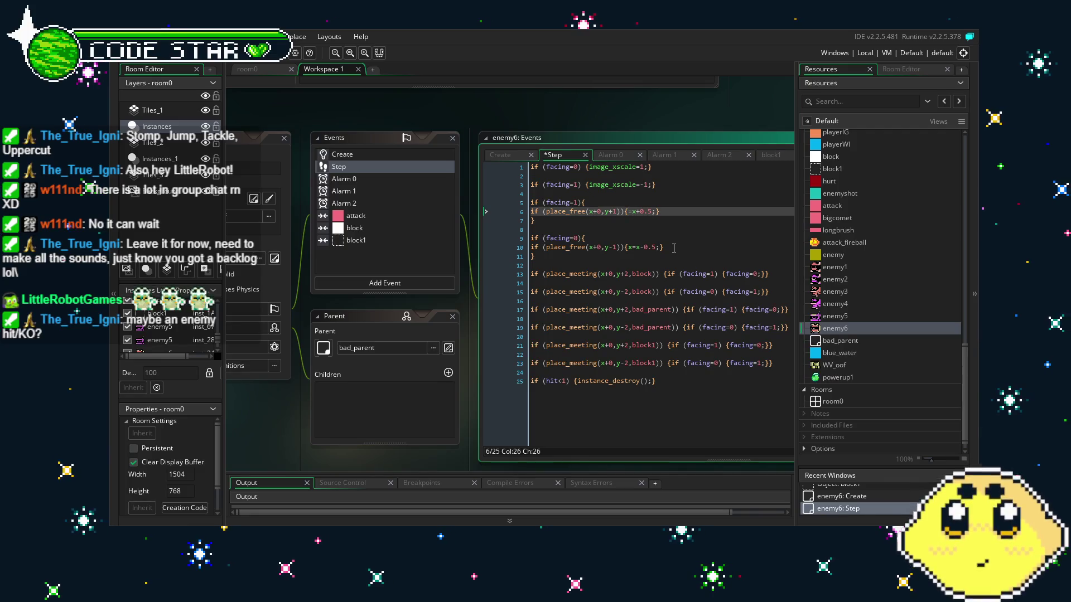
{"action": "type", "text": "y"}
{"action": "key", "text": "Right"}
{"action": "key", "text": "Right"}
{"action": "key", "text": "BackSpace"}
{"action": "type", "text": "y"}
{"action": "key", "text": "Down"}
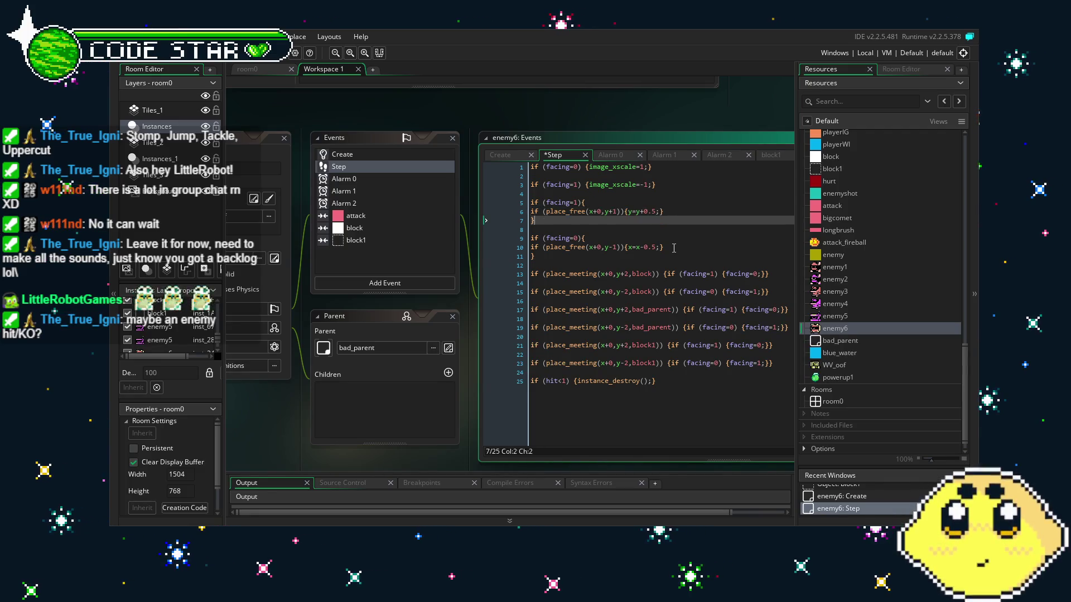
{"action": "key", "text": "Down"}
{"action": "key", "text": "Down"}
{"action": "key", "text": "Down"}
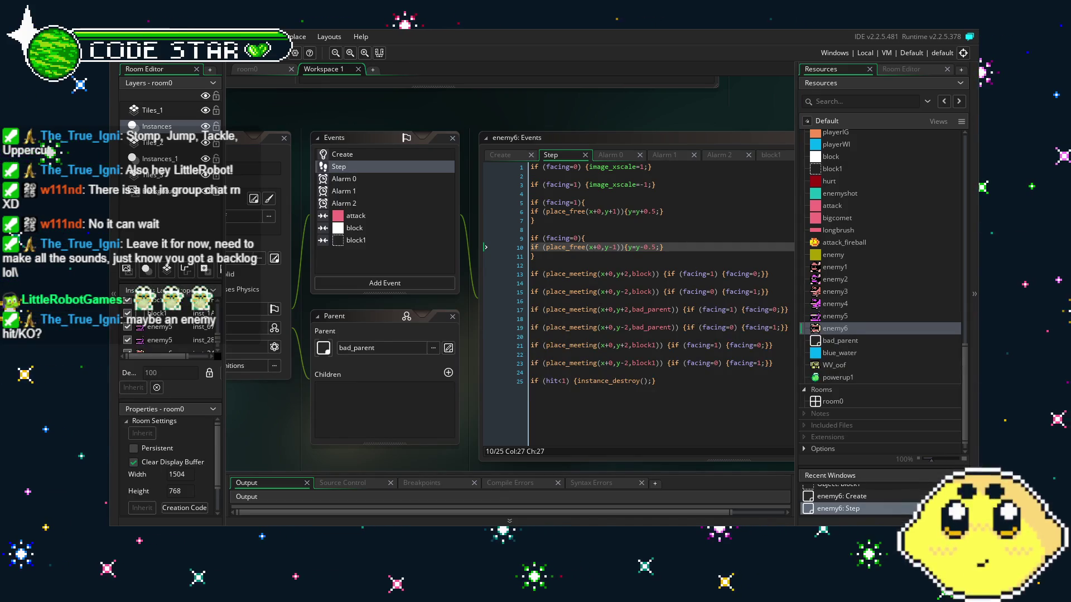
{"action": "key", "text": "Left"}
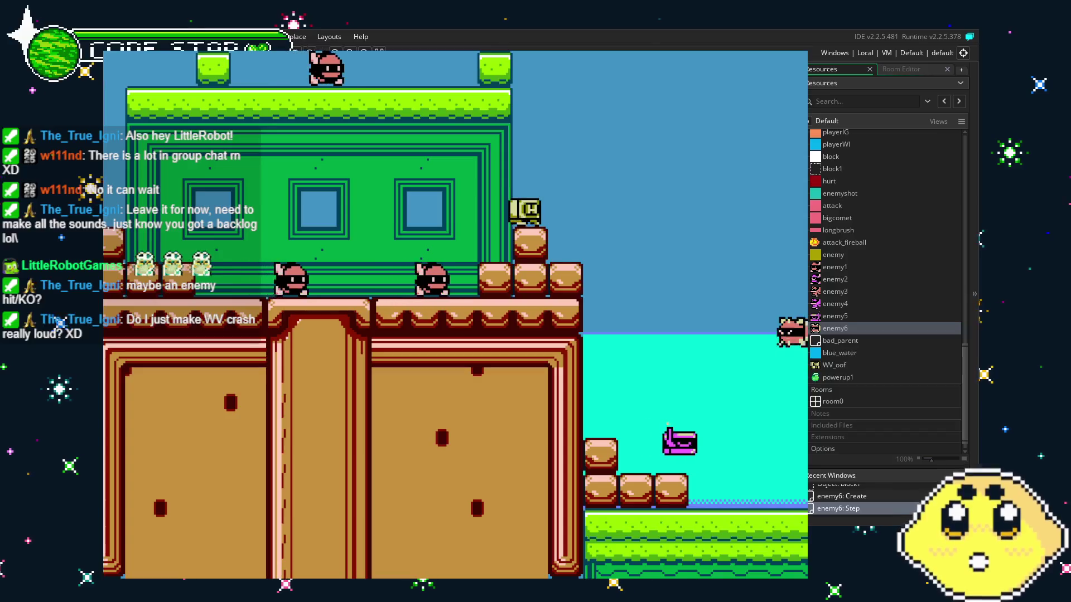
Step: Walk the player left and right through the water section
{"action": "key", "text": "Left"}
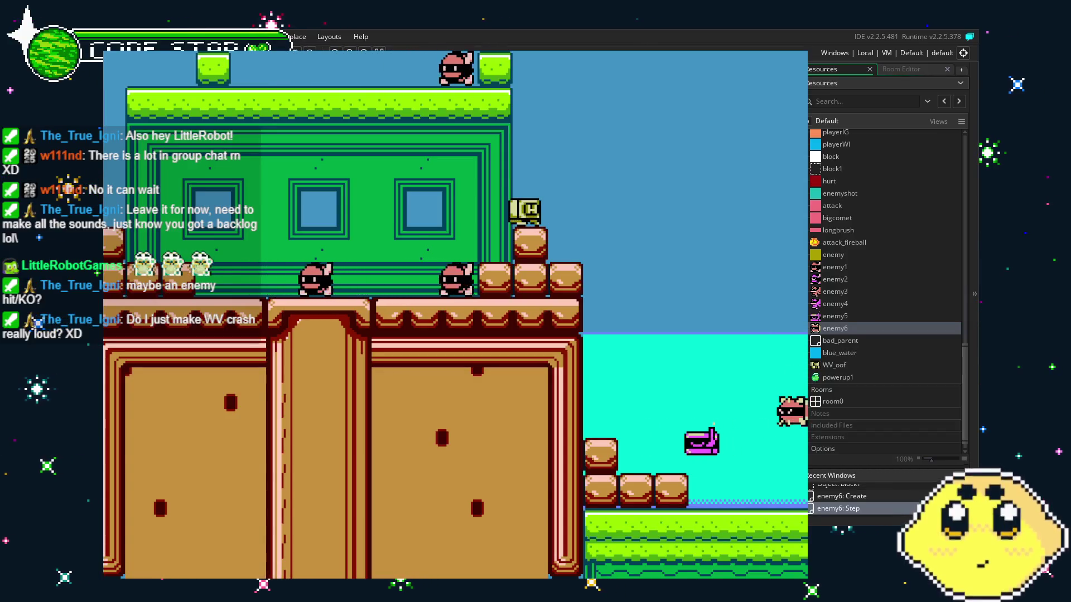
{"action": "key", "text": "Right"}
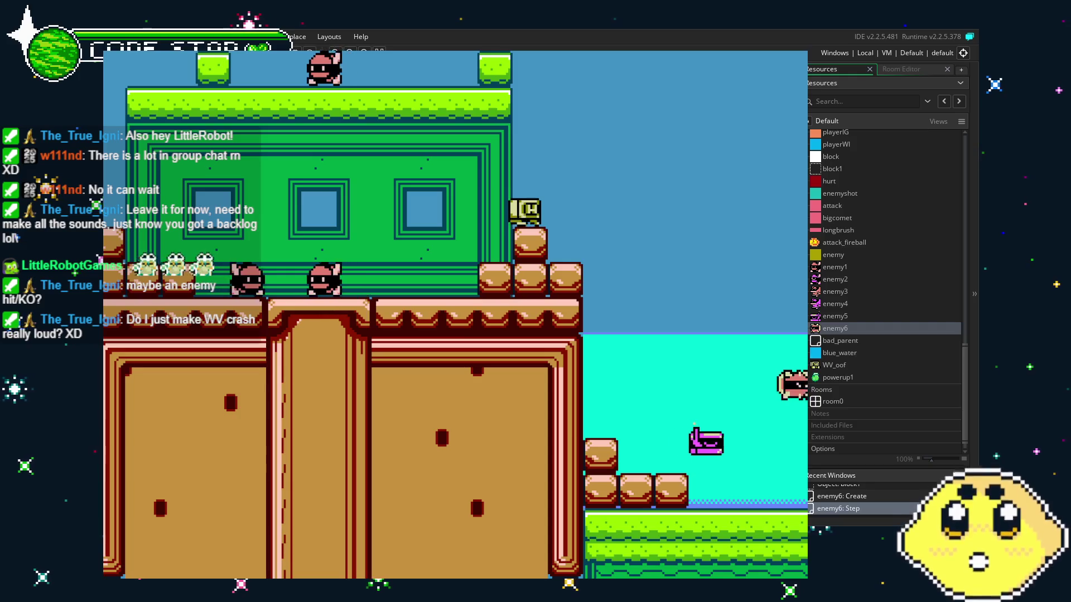
{"action": "key", "text": "Left"}
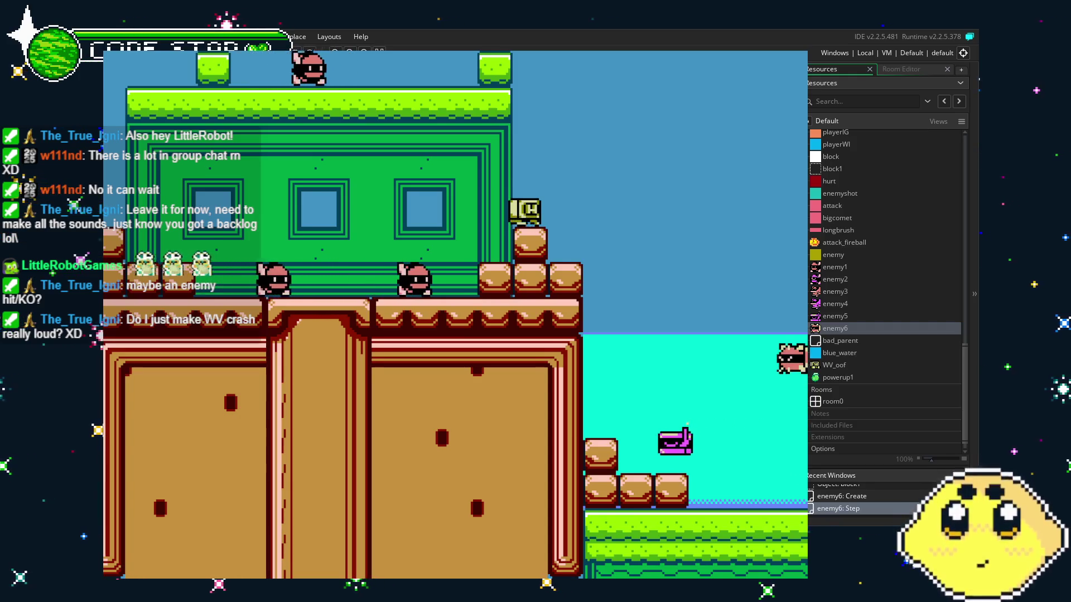
{"action": "key", "text": "Left"}
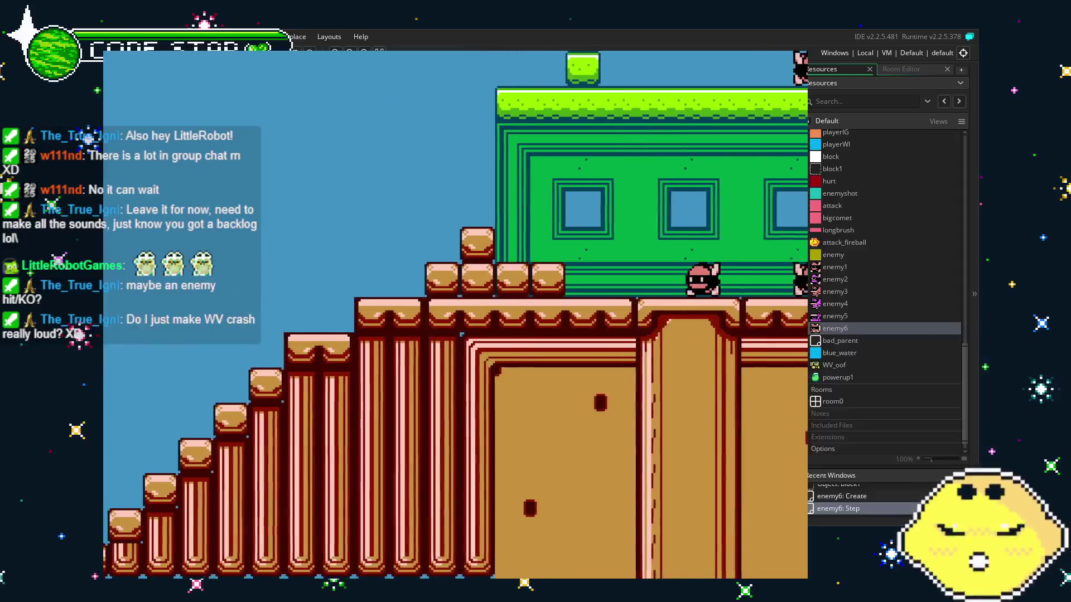
{"action": "key", "text": "Right"}
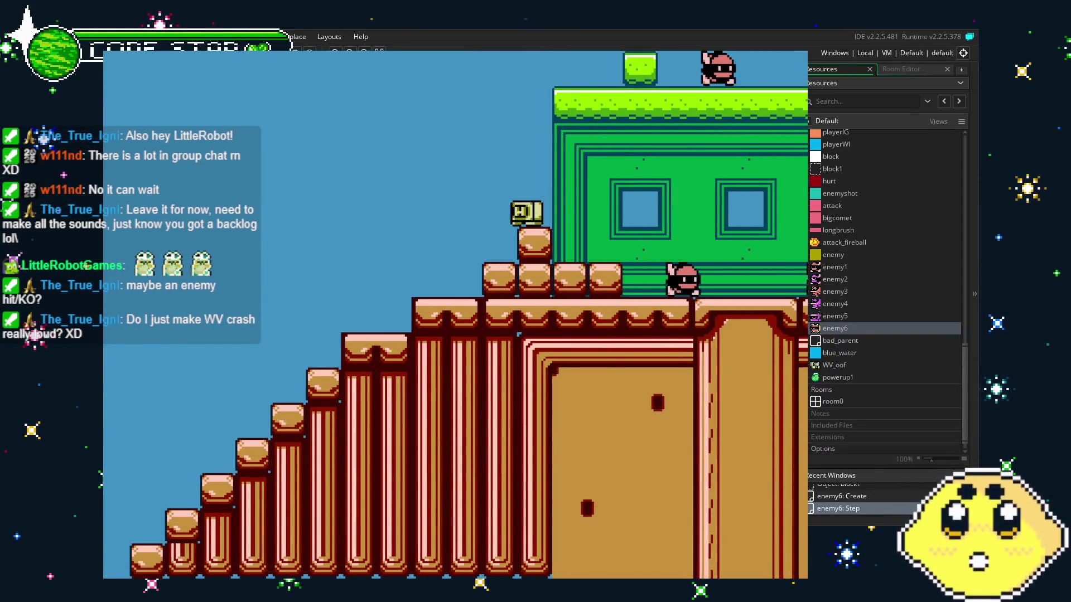
{"action": "key", "text": "Left"}
{"action": "key", "text": "Left"}
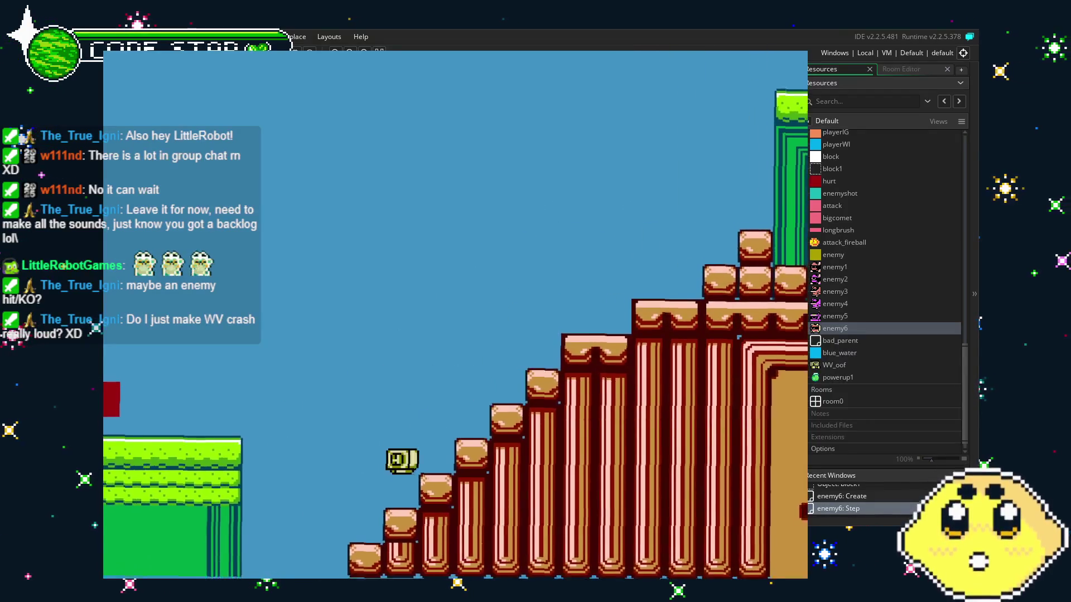
Step: Climb up and down the staircase, then close the game with Escape
{"action": "key", "text": "Right"}
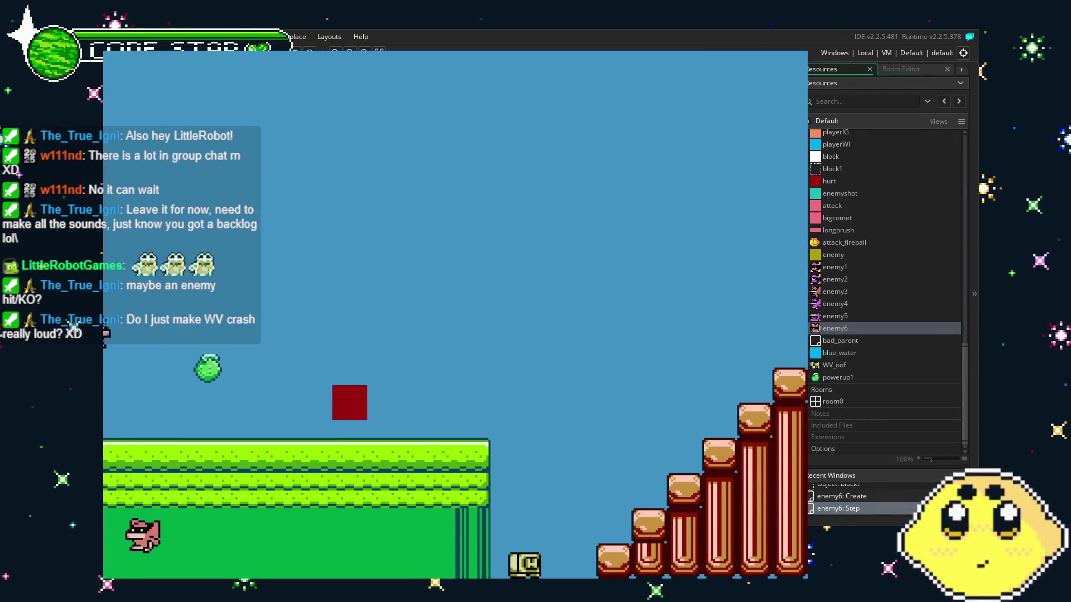
{"action": "key", "text": "Right"}
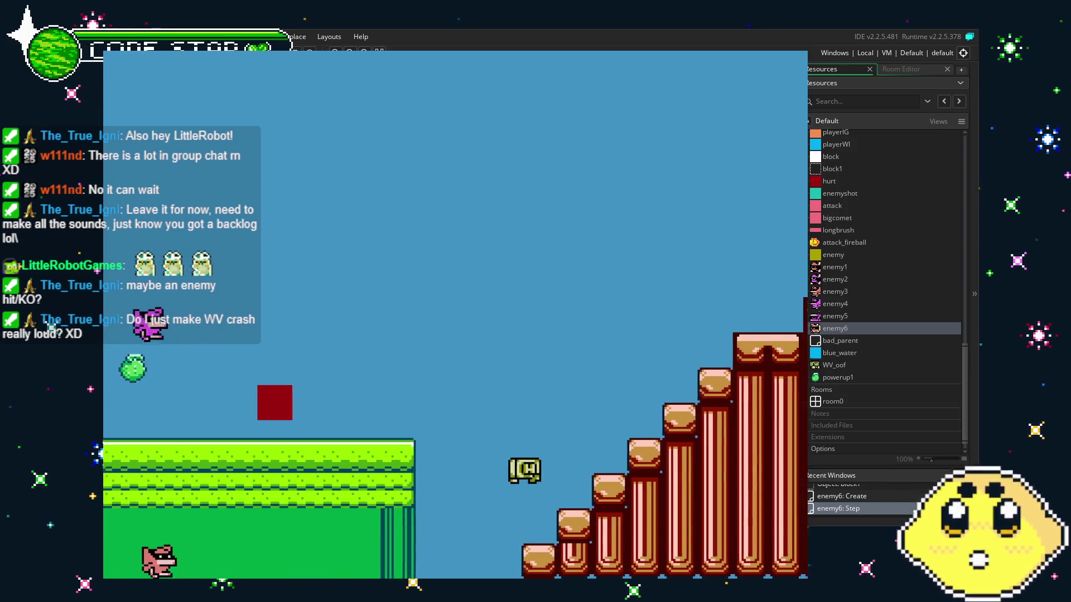
{"action": "key", "text": "Left"}
{"action": "key", "text": "Left"}
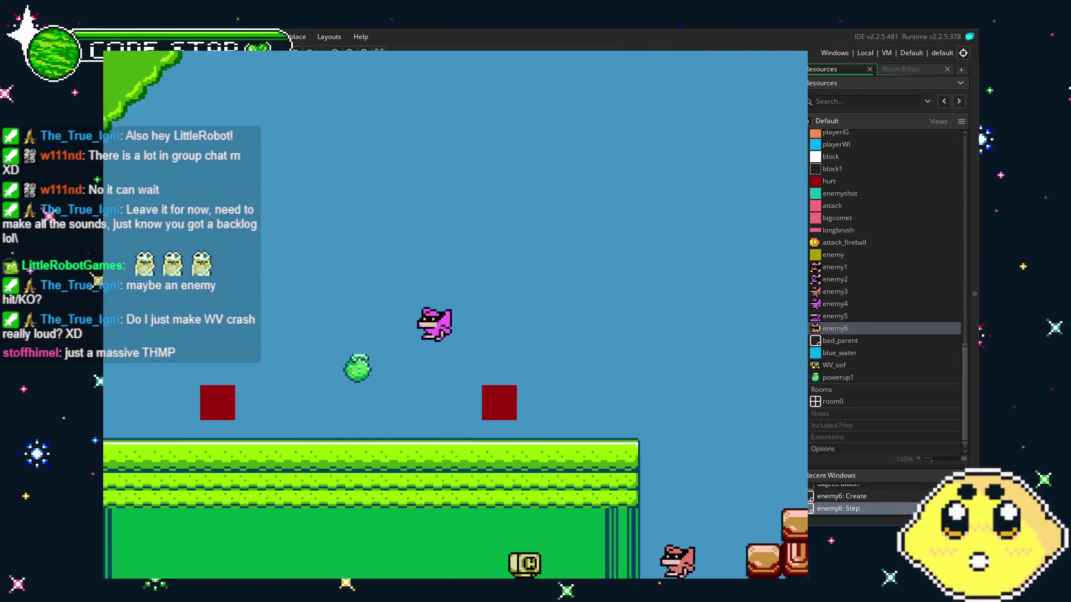
{"action": "key", "text": "Right"}
{"action": "key", "text": "Right"}
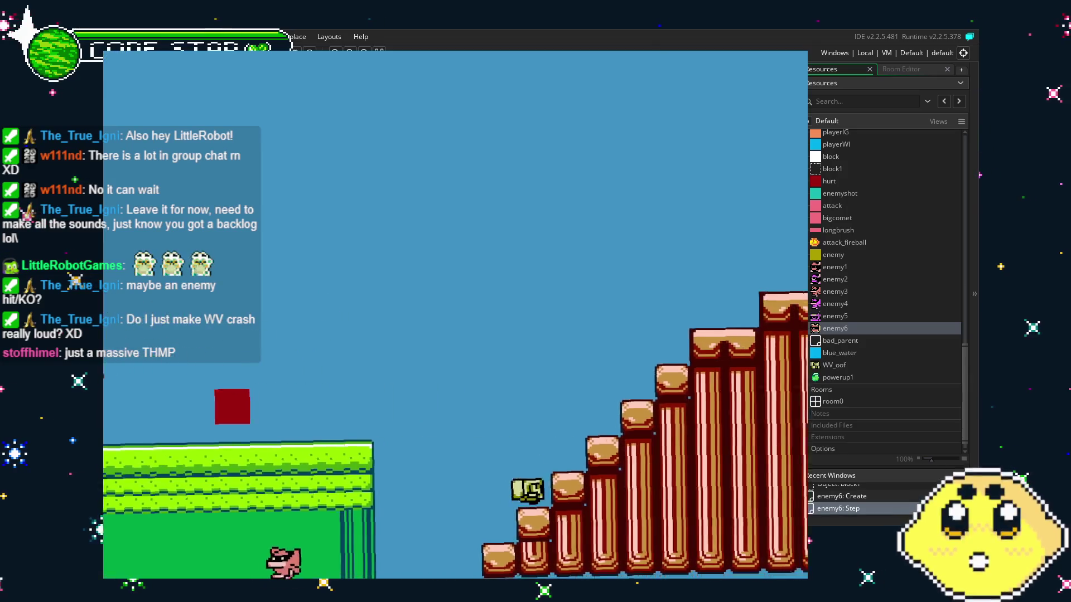
{"action": "key", "text": "Left"}
{"action": "key", "text": "Left"}
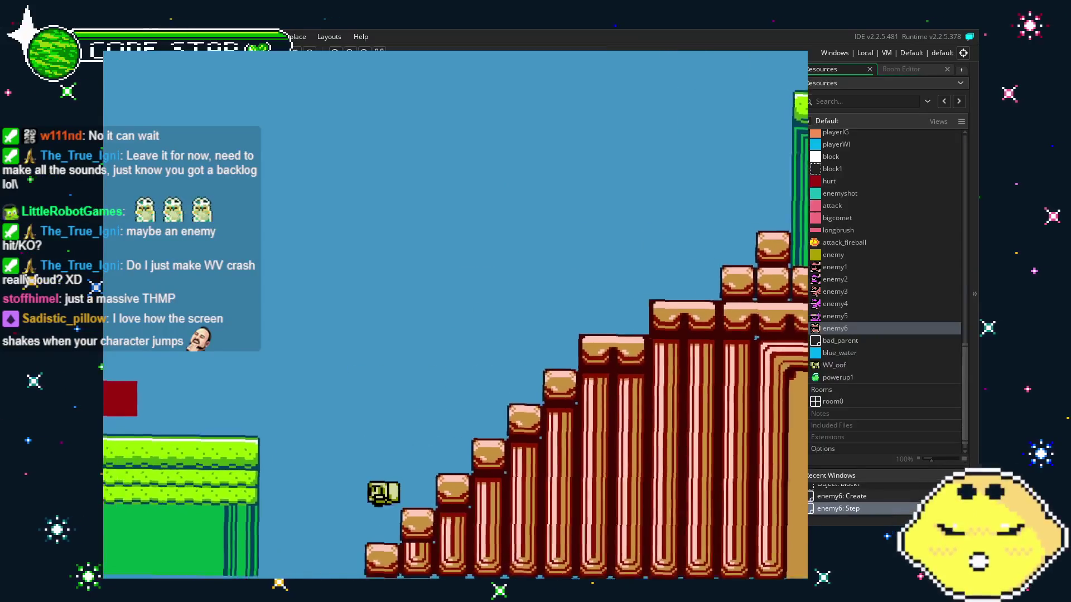
{"action": "key", "text": "Right"}
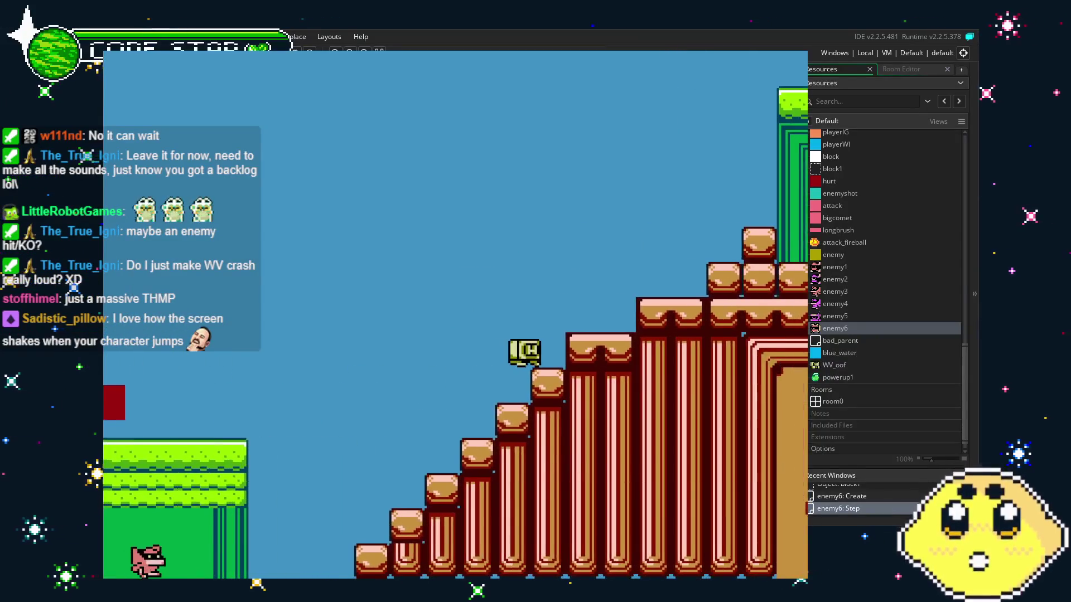
{"action": "key", "text": "Escape"}
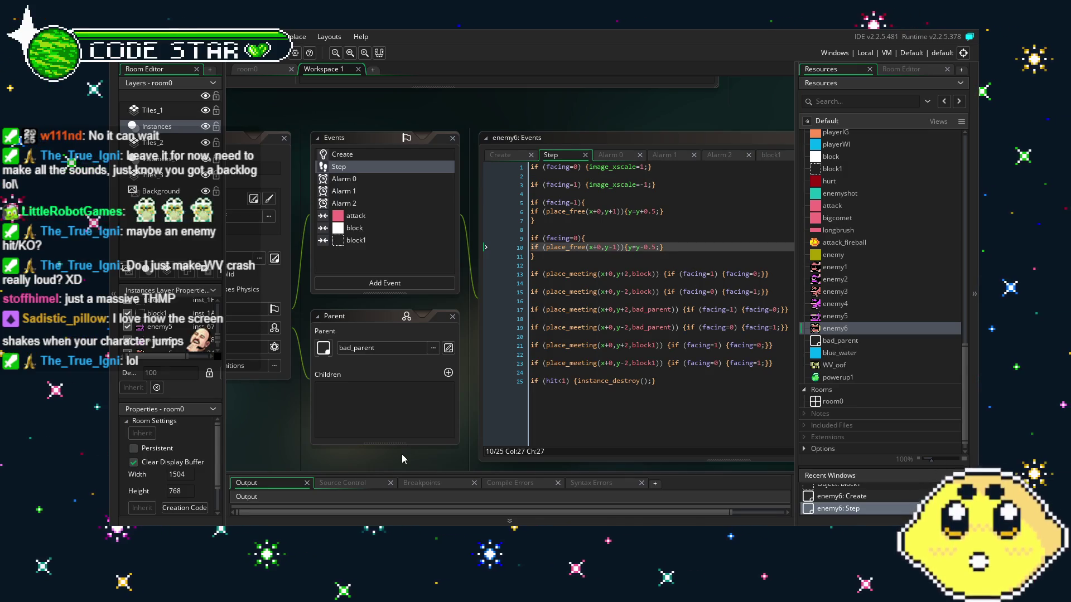
Step: Shift the workspace panels, bring the enemy6 code window into view, and scroll Resources up to Sprites
{"action": "left_click_drag", "start_coordinate": [402, 454], "coordinate": [388, 452]}
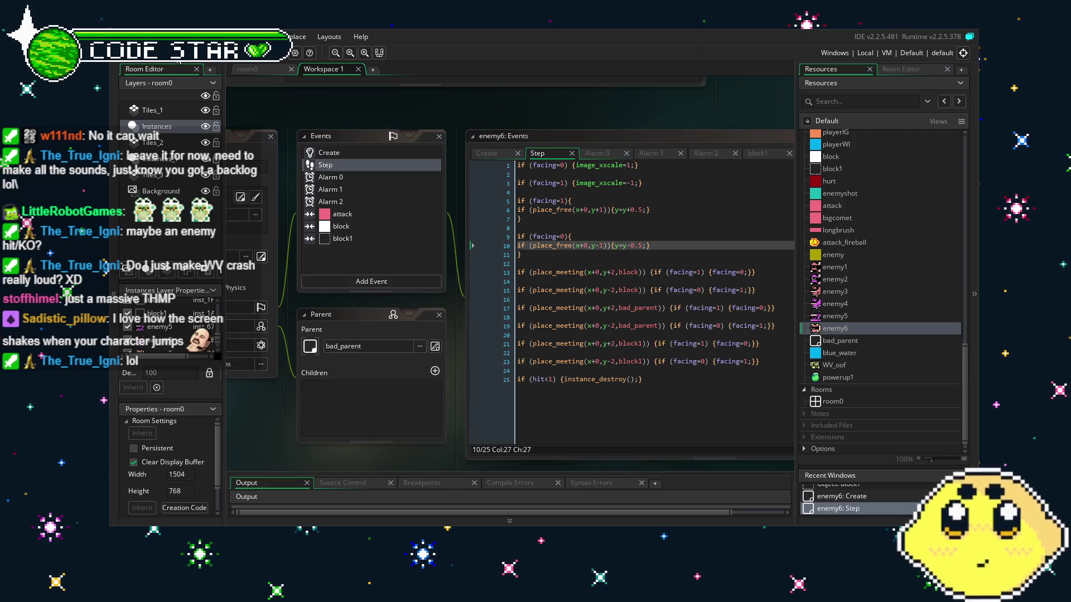
{"action": "scroll", "coordinate": [811, 354], "scroll_direction": "down", "scroll_amount": 1}
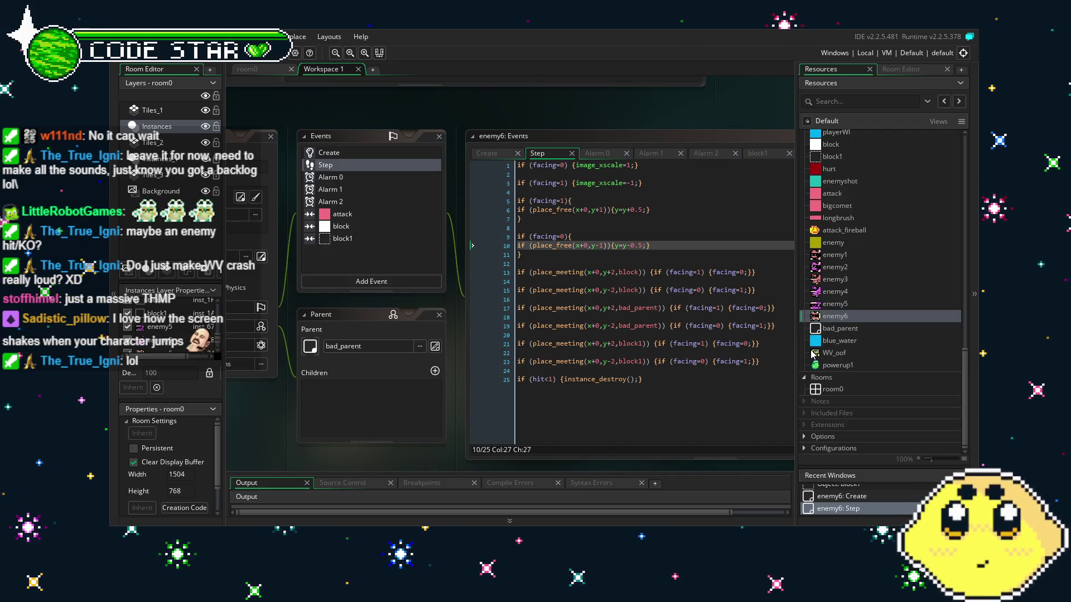
{"action": "left_click_drag", "start_coordinate": [367, 455], "coordinate": [367, 437]}
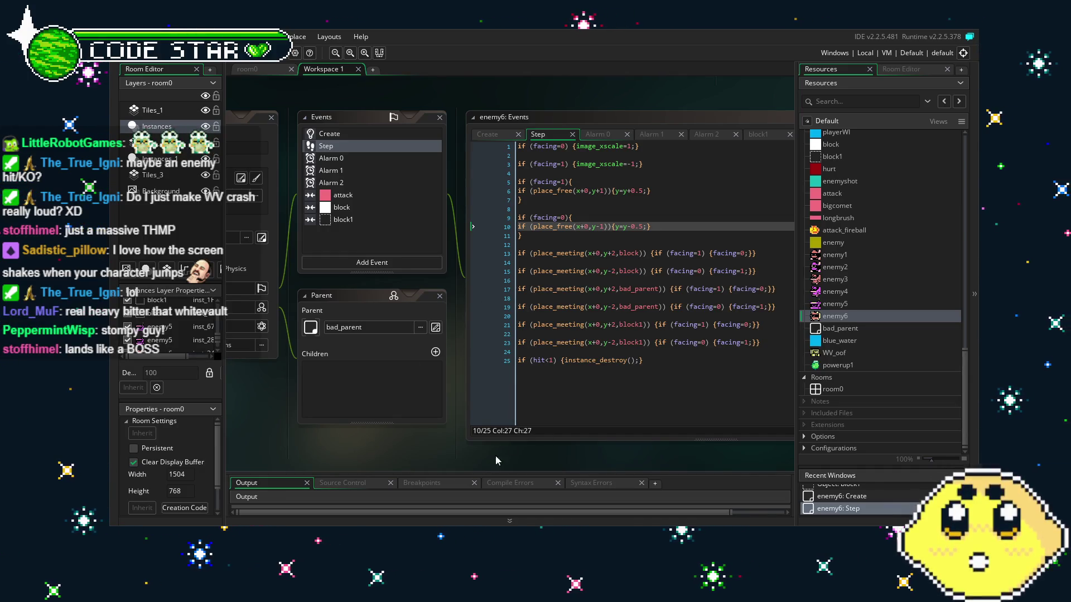
{"action": "left_click", "coordinate": [474, 433]}
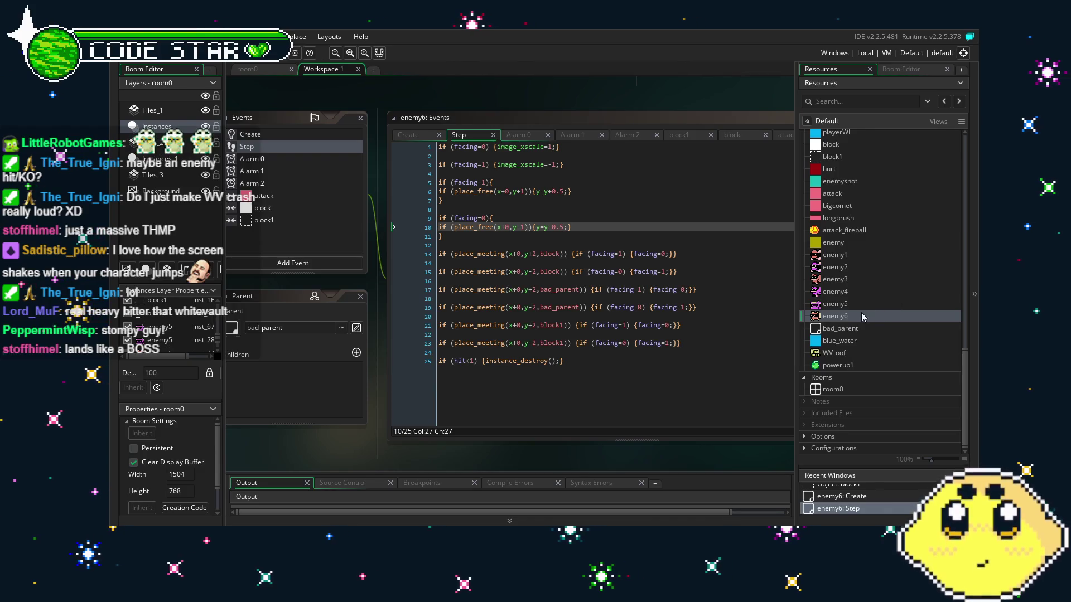
{"action": "scroll", "coordinate": [861, 312], "scroll_direction": "up", "scroll_amount": 10}
{"action": "scroll", "coordinate": [861, 312], "scroll_direction": "up", "scroll_amount": 4}
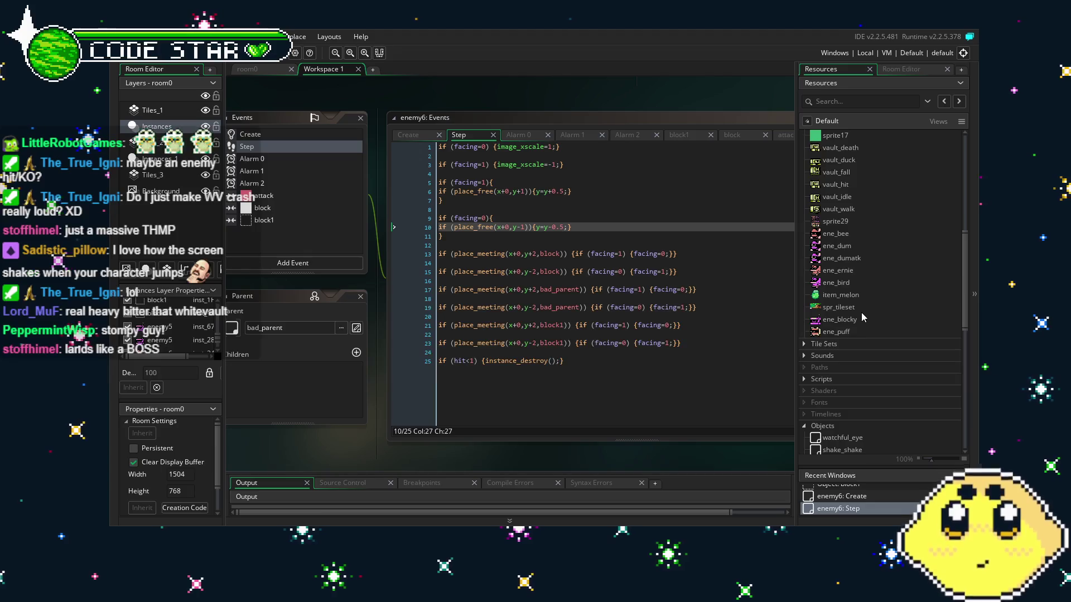
Step: Change enemy6's free-space checks from y+1 to y+0.5 and y-1 to y-0.5, then test-run the game
{"action": "left_click", "coordinate": [572, 375]}
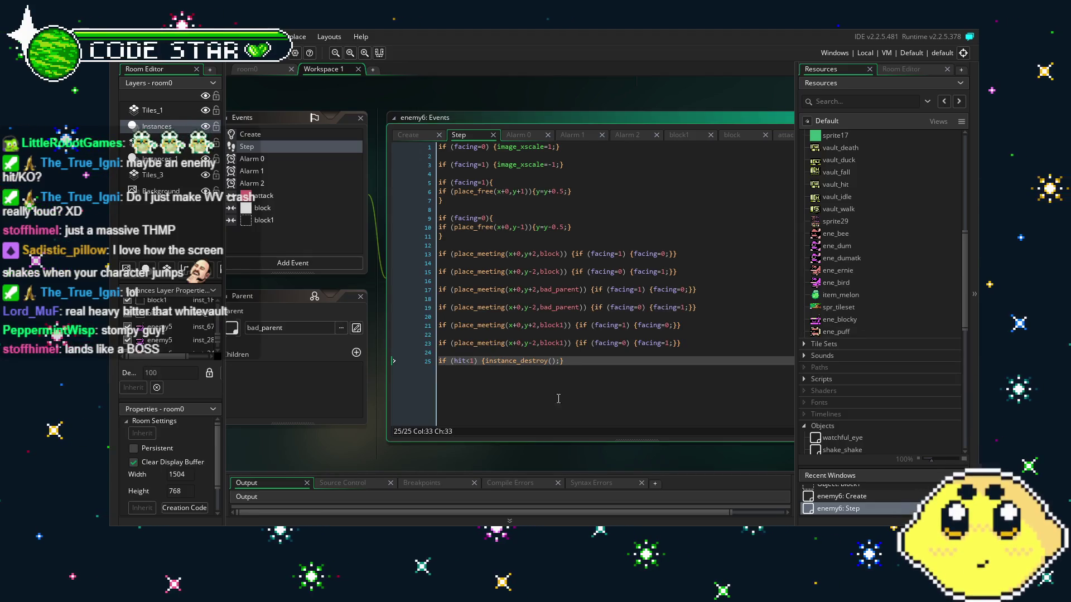
{"action": "key", "text": "Left"}
{"action": "key", "text": "Left"}
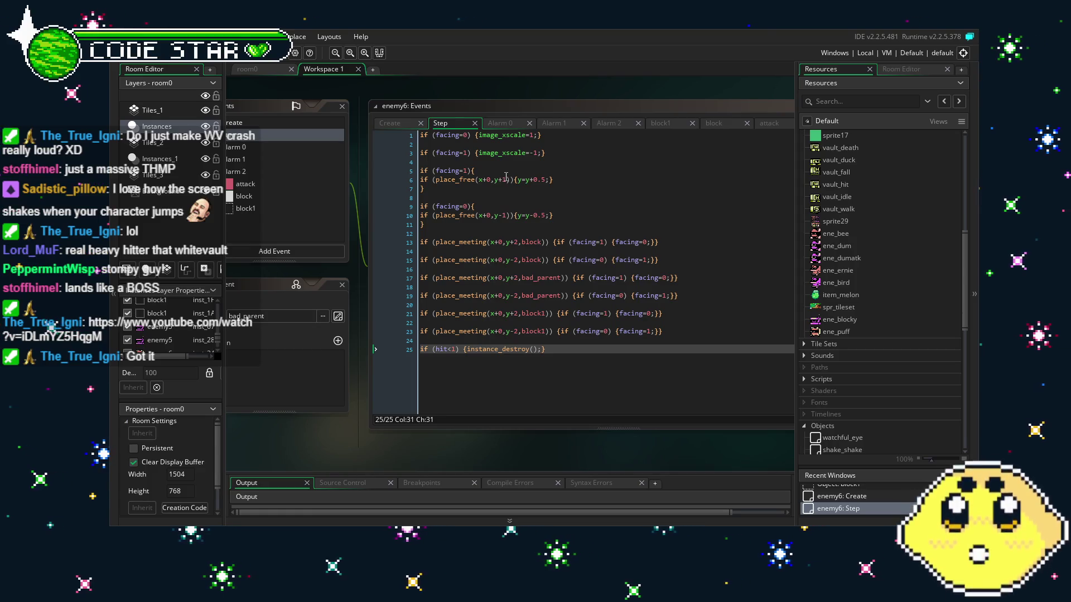
{"action": "left_click", "coordinate": [506, 179]}
{"action": "key", "text": "BackSpace"}
{"action": "type", "text": "0.5"}
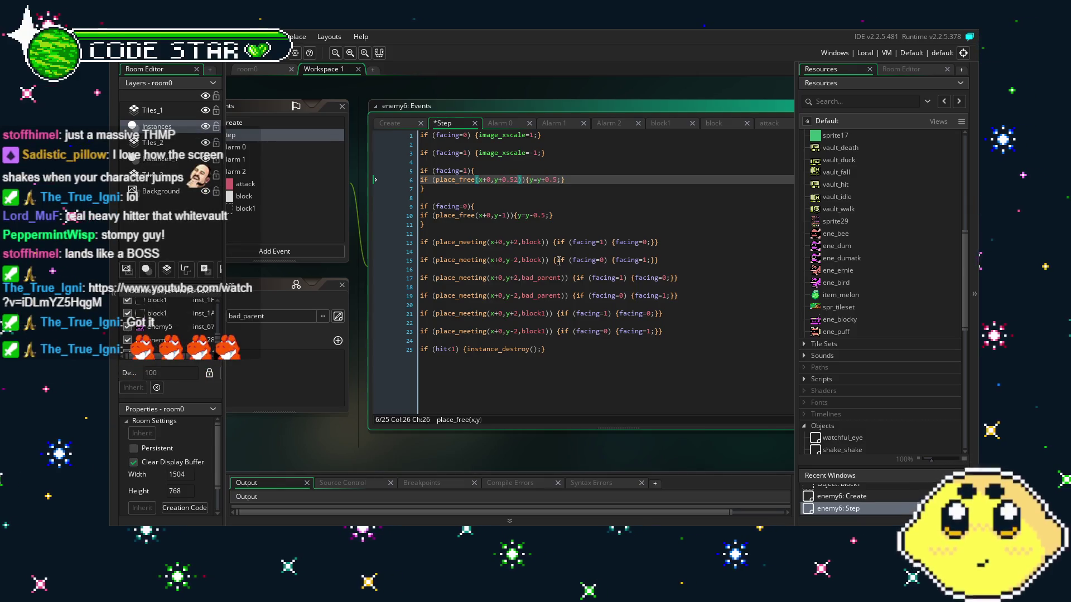
{"action": "left_click", "coordinate": [506, 216]}
{"action": "type", "text": "0.5"}
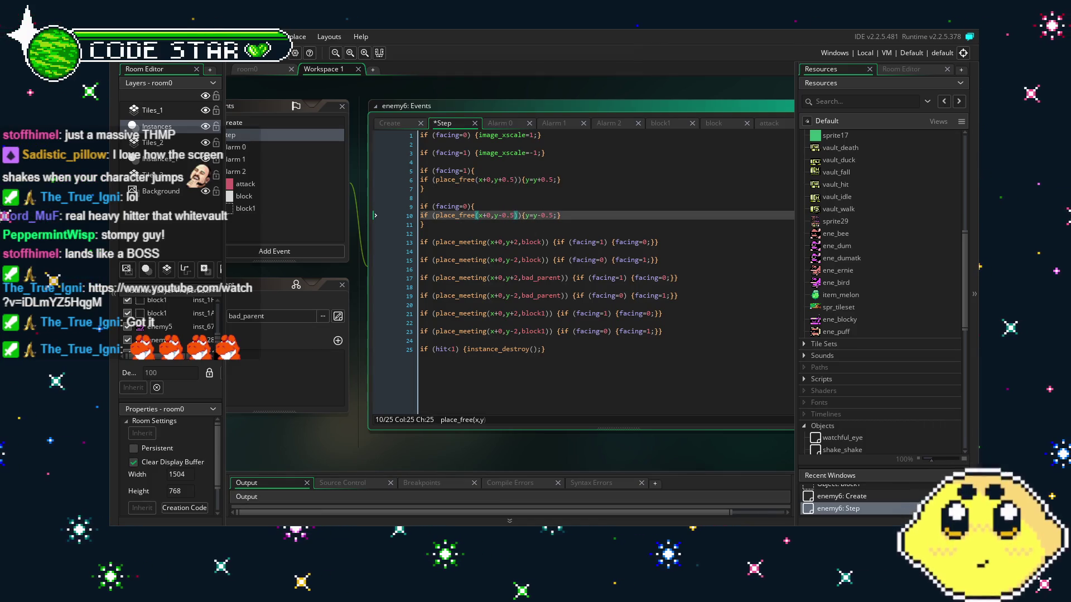
{"action": "key", "text": "F5"}
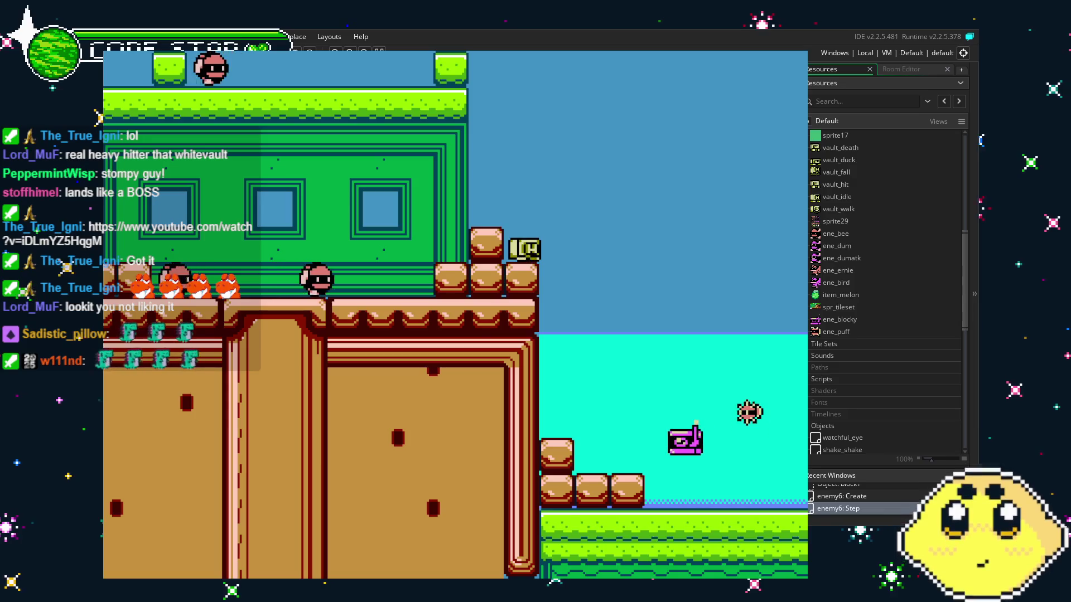
{"action": "key", "text": "Escape"}
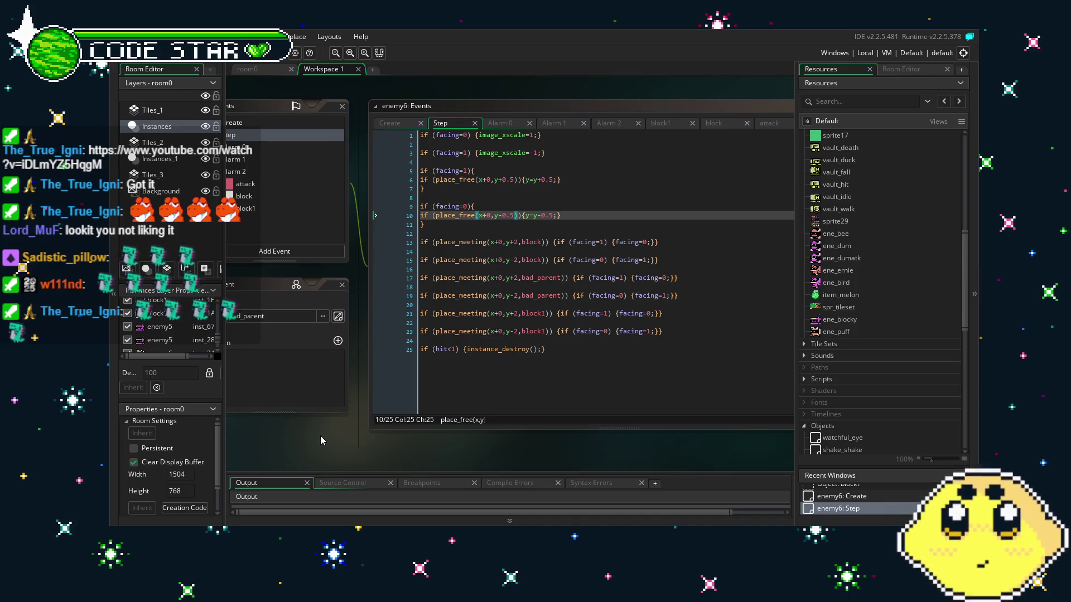
Step: Delete the four image_xscale facing lines at the top of enemy6's Step code and save
{"action": "scroll", "coordinate": [457, 312], "scroll_direction": "down", "scroll_amount": 2}
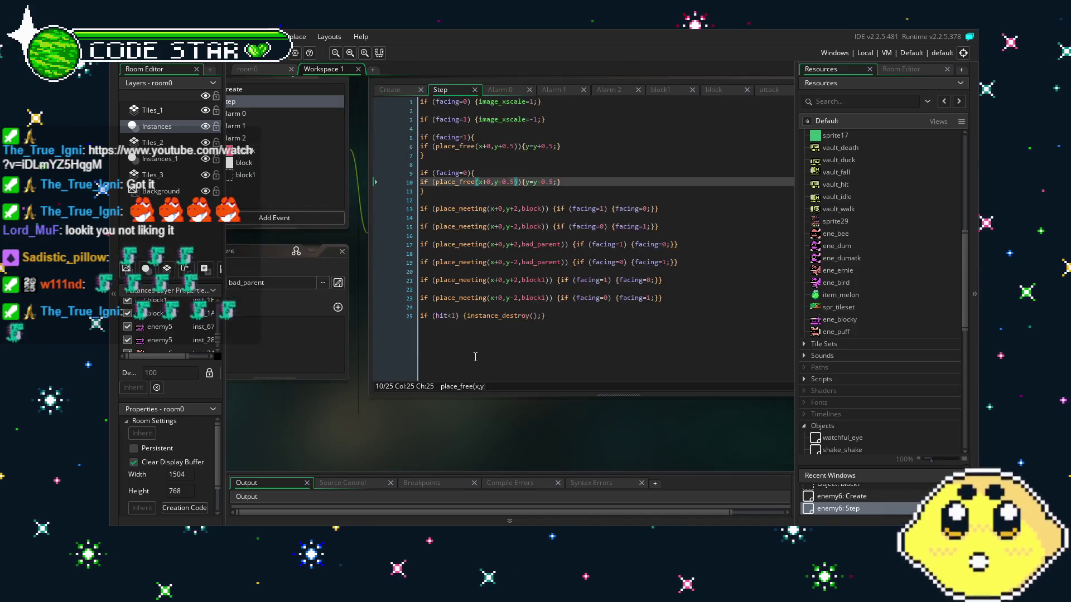
{"action": "scroll", "coordinate": [476, 357], "scroll_direction": "up", "scroll_amount": 2}
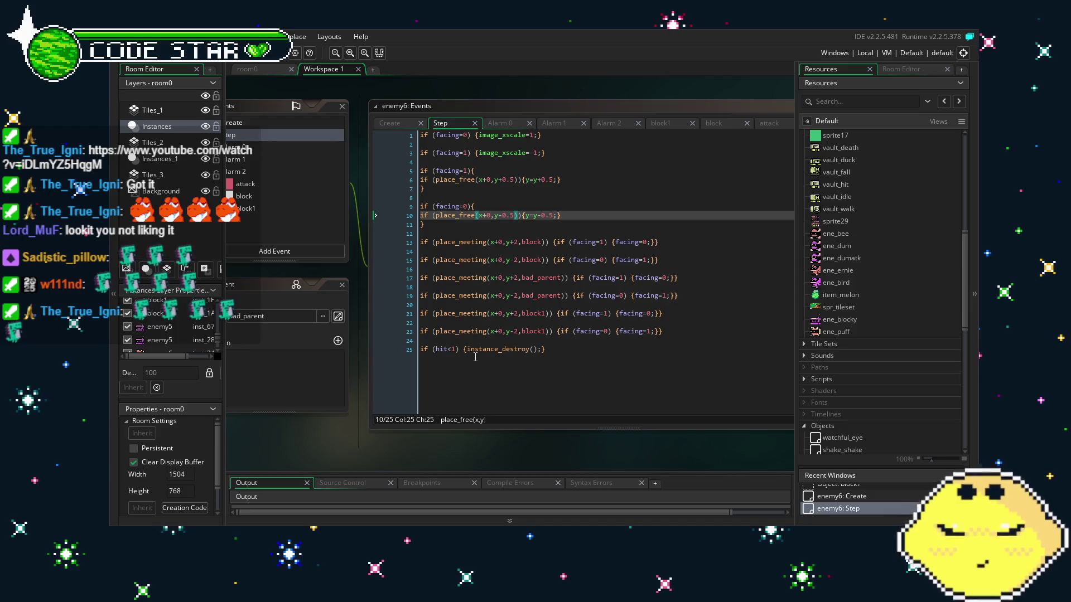
{"action": "mouse_move", "coordinate": [664, 331]}
{"action": "left_mouse_down"}
{"action": "mouse_move", "coordinate": [558, 330]}
{"action": "mouse_move", "coordinate": [367, 253]}
{"action": "left_mouse_up"}
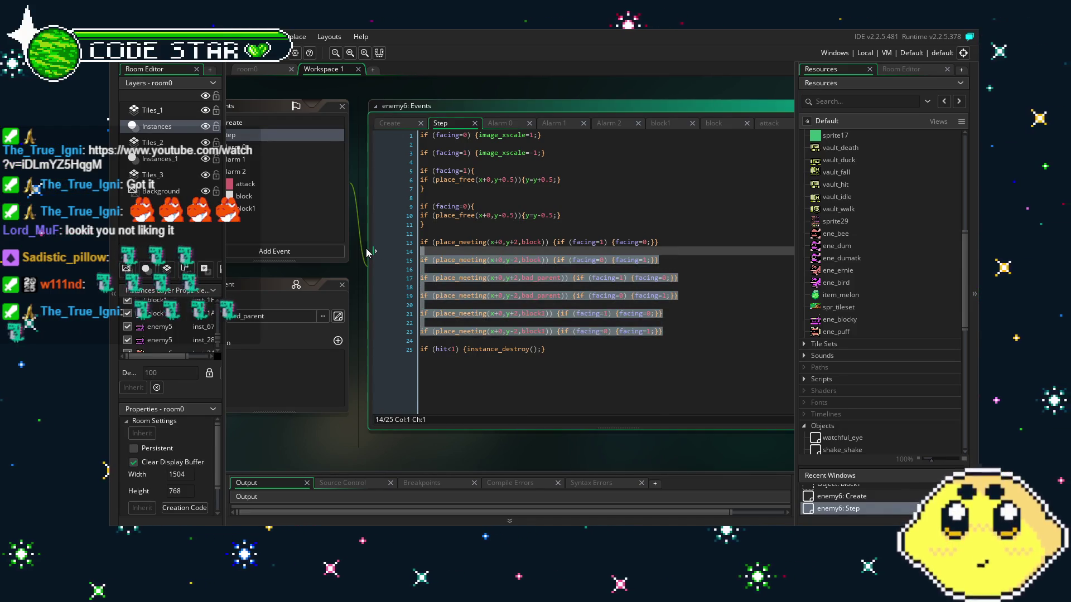
{"action": "left_click", "coordinate": [447, 286]}
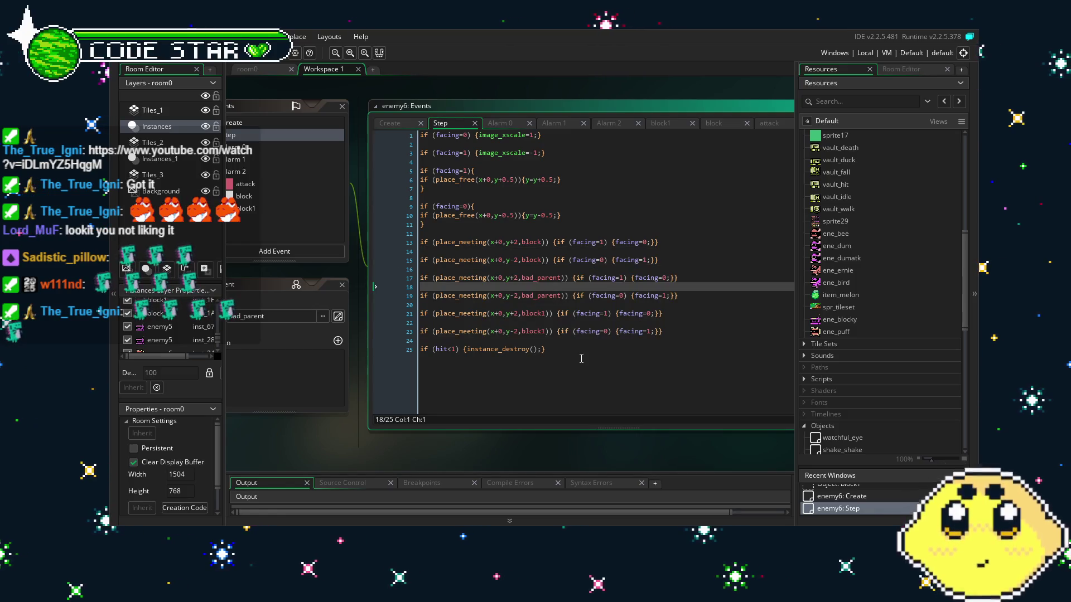
{"action": "left_click_drag", "start_coordinate": [564, 158], "coordinate": [391, 131]}
{"action": "key", "text": "Delete"}
{"action": "key", "text": "Delete"}
{"action": "key", "text": "Delete"}
{"action": "left_click", "coordinate": [557, 356]}
{"action": "key", "text": "ctrl+s"}
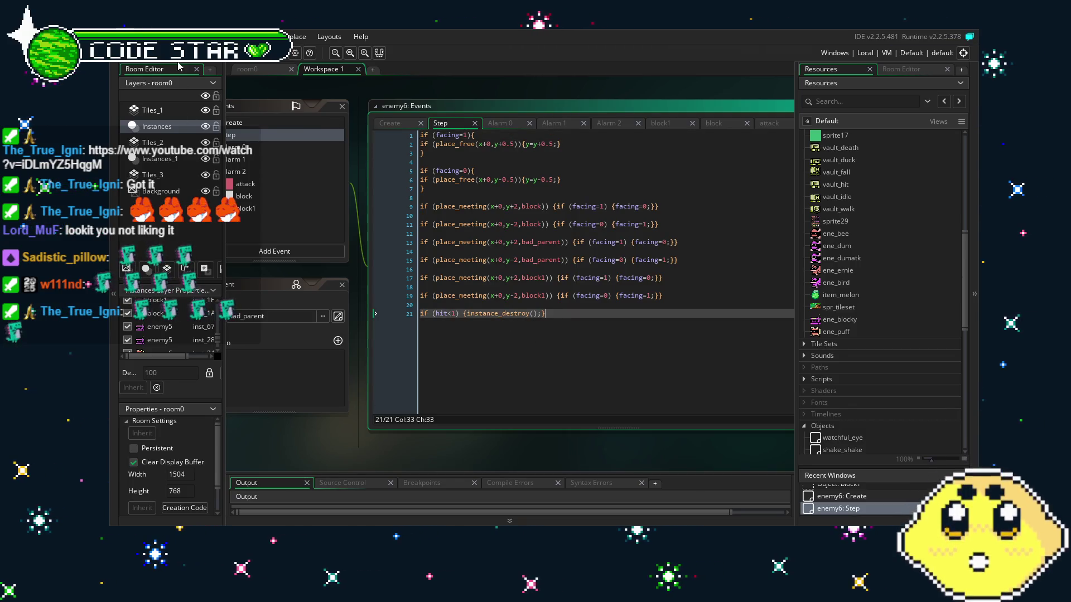
{"action": "left_click_drag", "start_coordinate": [270, 438], "coordinate": [352, 423]}
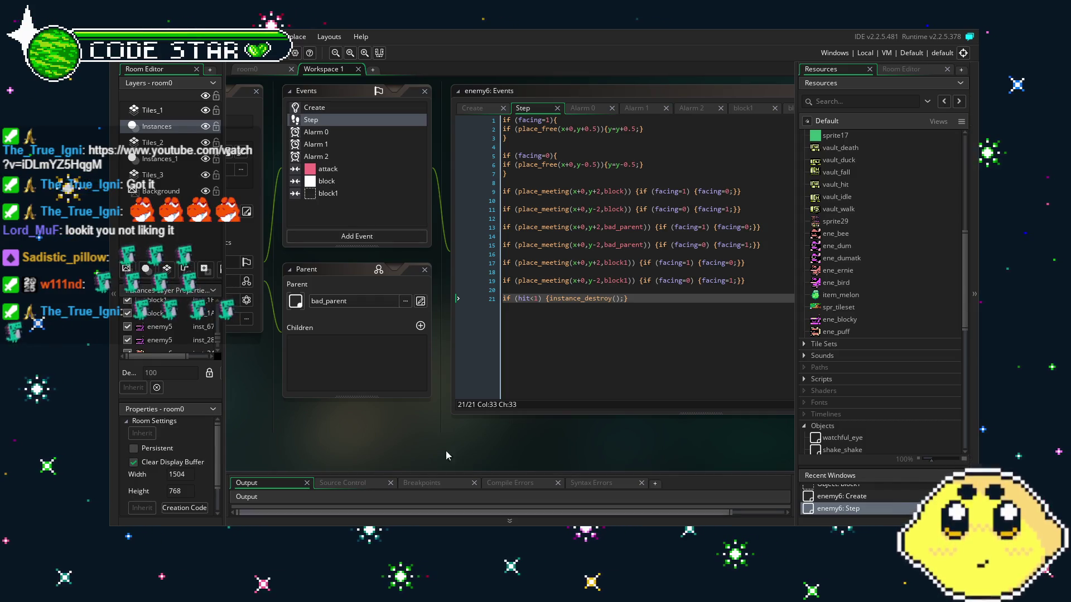
{"action": "scroll", "coordinate": [819, 333], "scroll_direction": "up", "scroll_amount": 10}
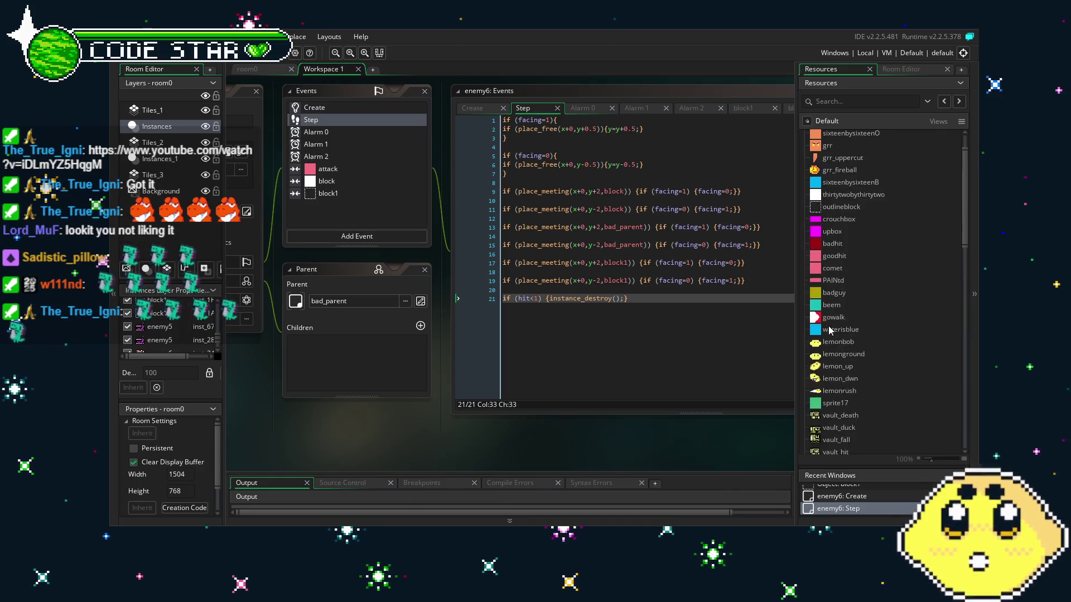
{"action": "scroll", "coordinate": [830, 330], "scroll_direction": "down", "scroll_amount": 7}
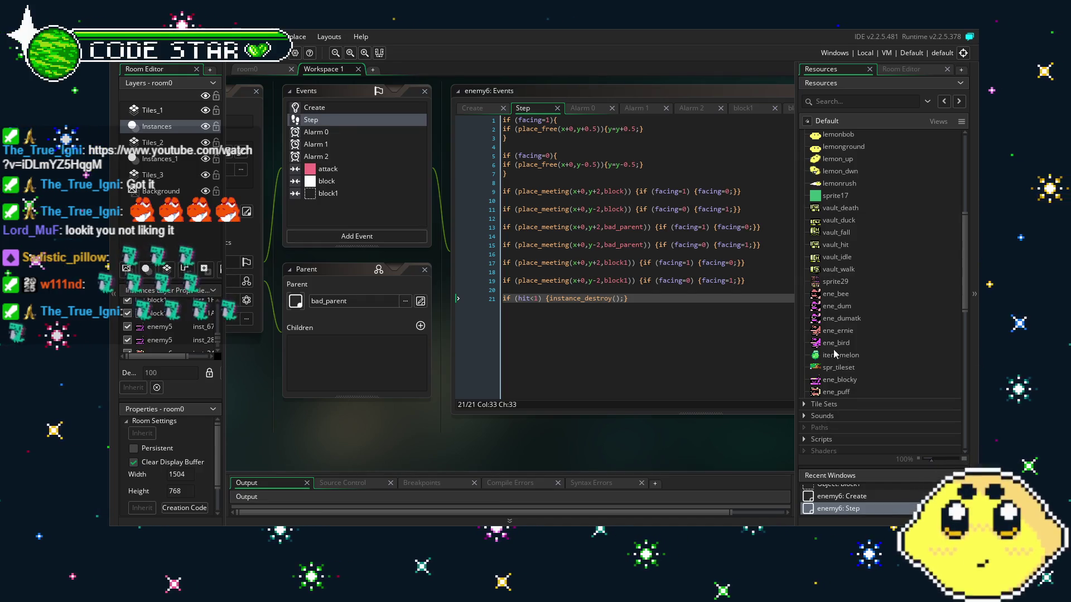
{"action": "double_click", "coordinate": [833, 287]}
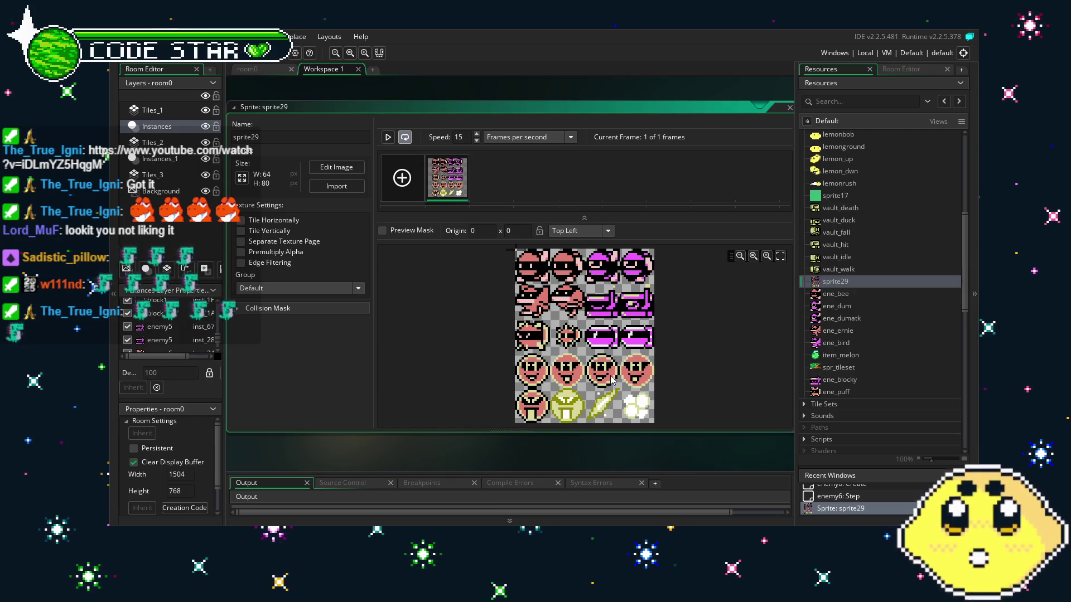
Step: Find sprite29 in the Resources panel and open its 64x80 sheet in the image editor
{"action": "scroll", "coordinate": [602, 417], "scroll_direction": "up", "scroll_amount": 4}
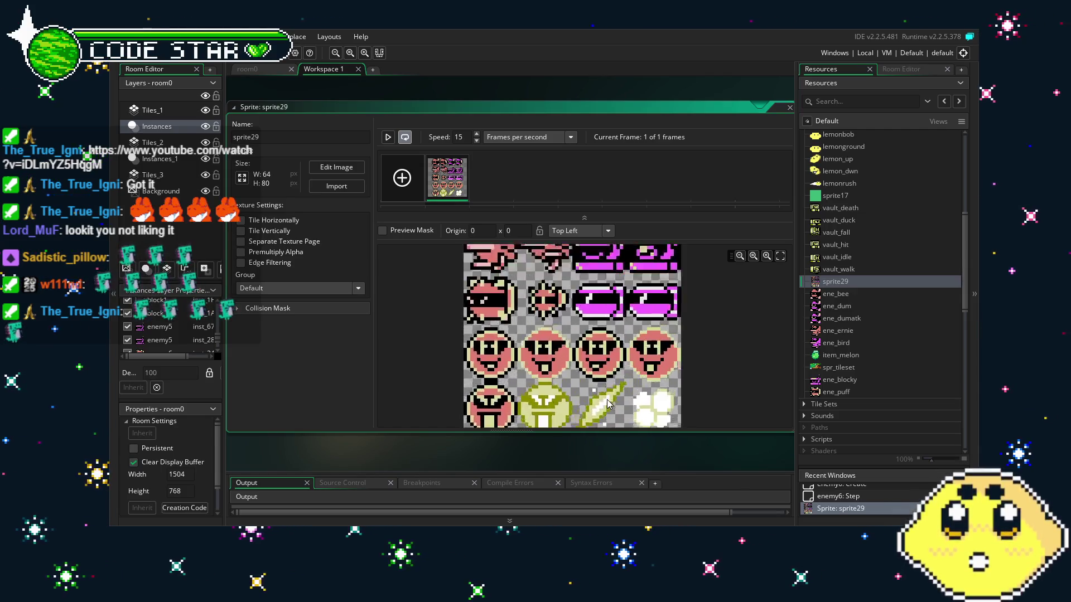
{"action": "scroll", "coordinate": [607, 399], "scroll_direction": "down", "scroll_amount": 3}
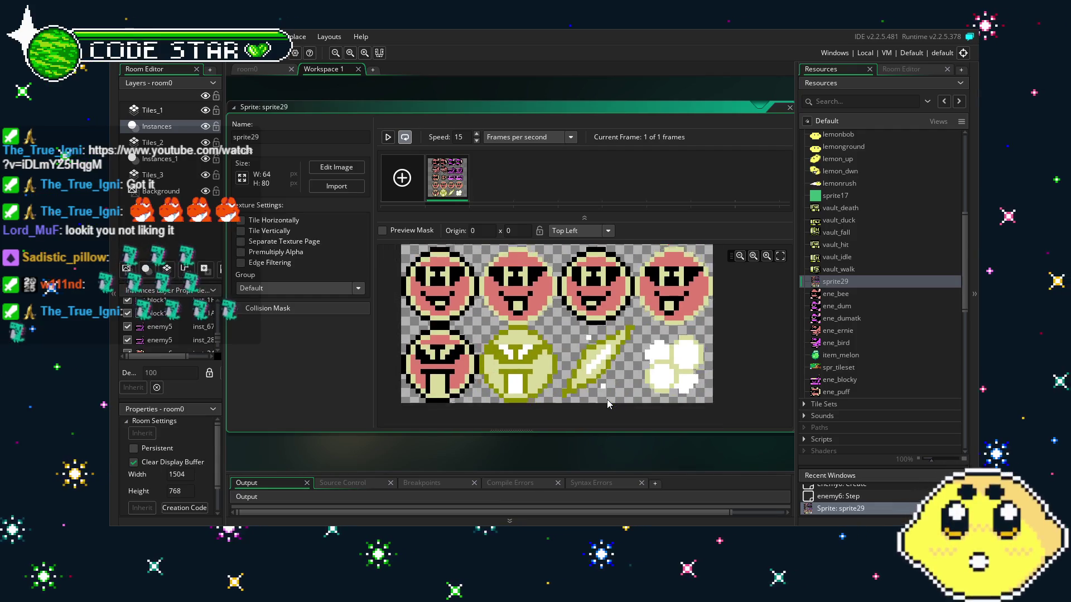
{"action": "scroll", "coordinate": [607, 399], "scroll_direction": "down", "scroll_amount": 2}
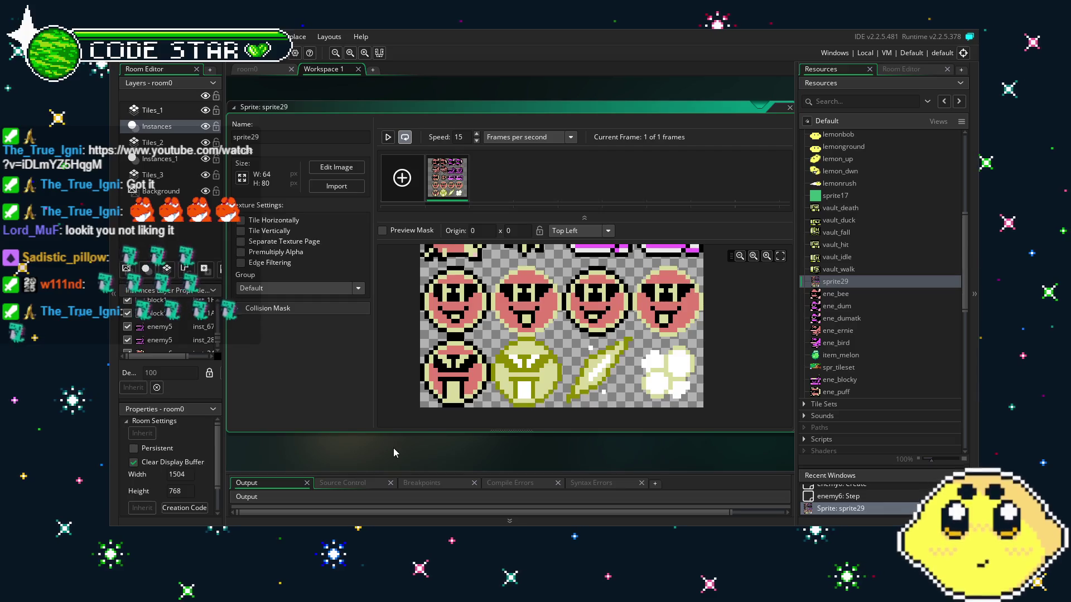
{"action": "double_click", "coordinate": [370, 403]}
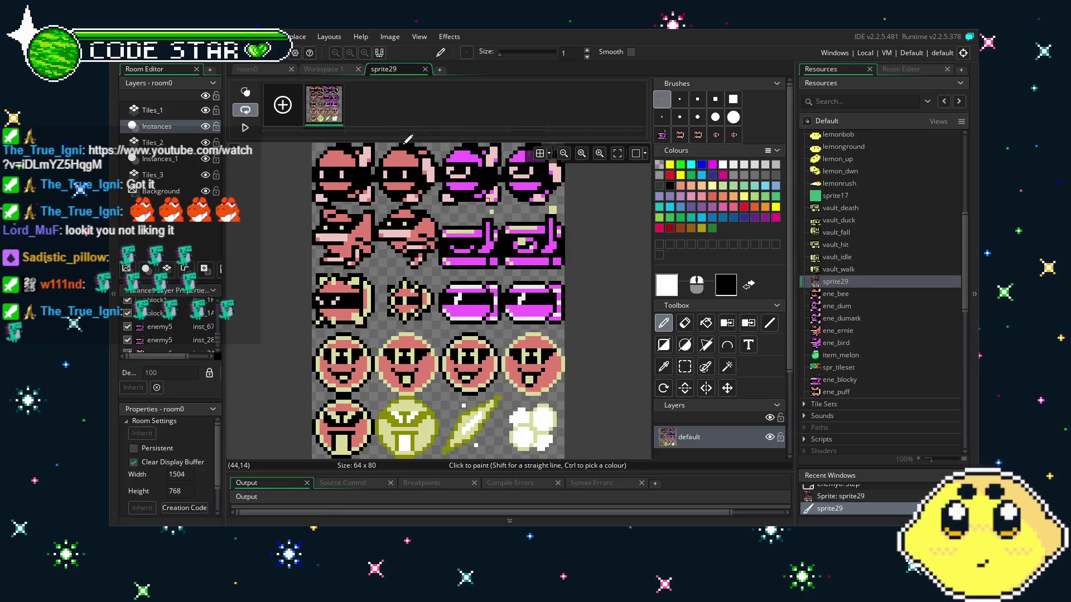
Step: Select the leftmost face in sprite29's fourth row and make it a custom brush
{"action": "key", "text": "s"}
{"action": "left_click_drag", "start_coordinate": [314, 335], "coordinate": [365, 393]}
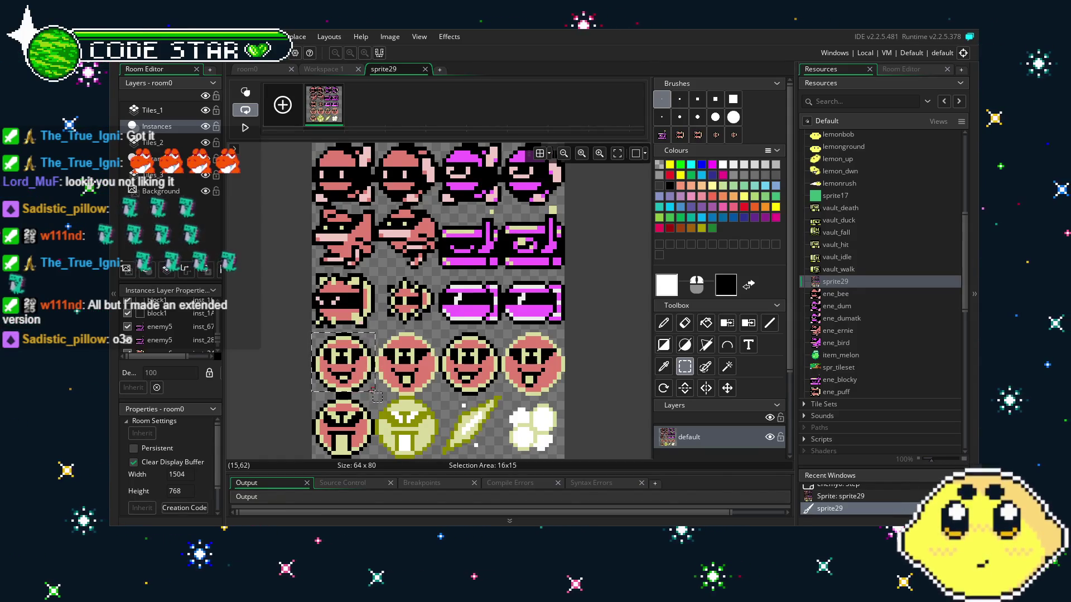
{"action": "left_click_drag", "start_coordinate": [372, 390], "coordinate": [369, 394]}
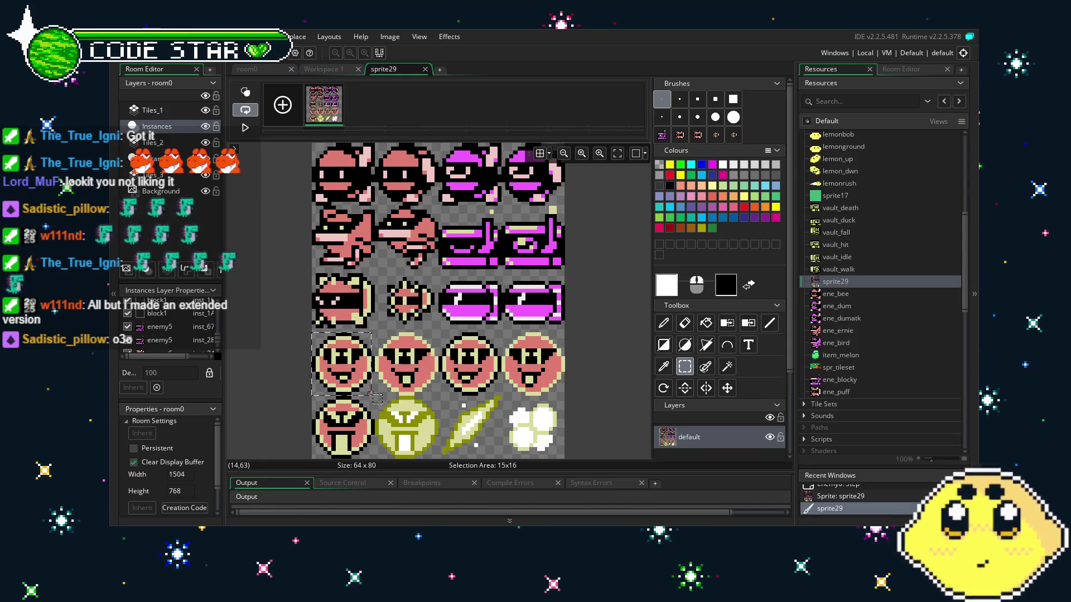
{"action": "key", "text": "ctrl+b"}
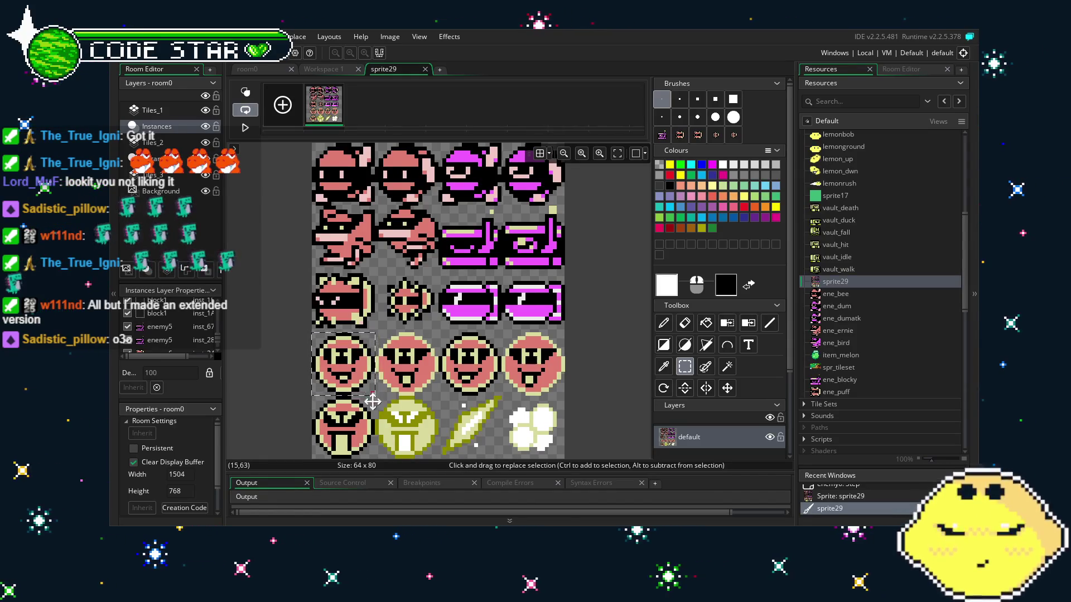
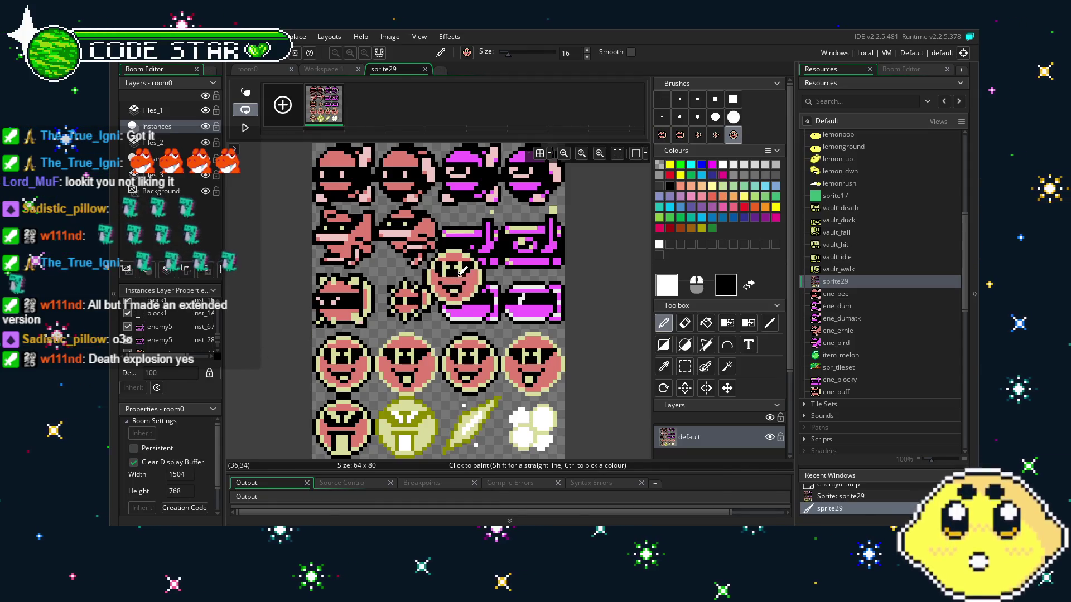
Step: Capture sprite29's magenta torpedo drawing as a custom brush and close sprite29's image editor
{"action": "key", "text": "s"}
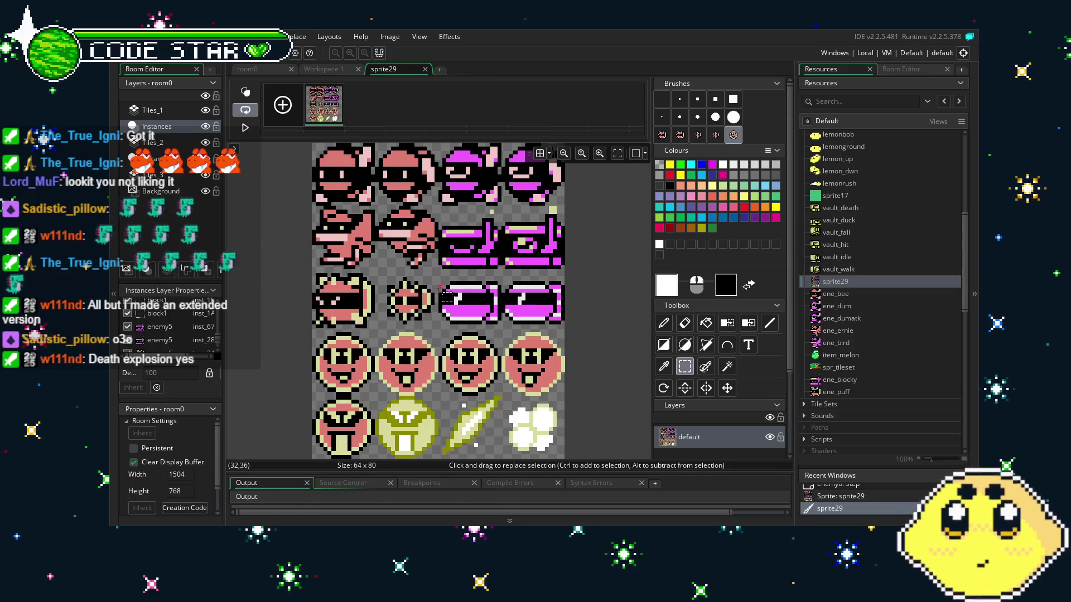
{"action": "scroll", "coordinate": [457, 347], "scroll_direction": "up", "scroll_amount": 1}
{"action": "scroll", "coordinate": [449, 249], "scroll_direction": "up", "scroll_amount": 1}
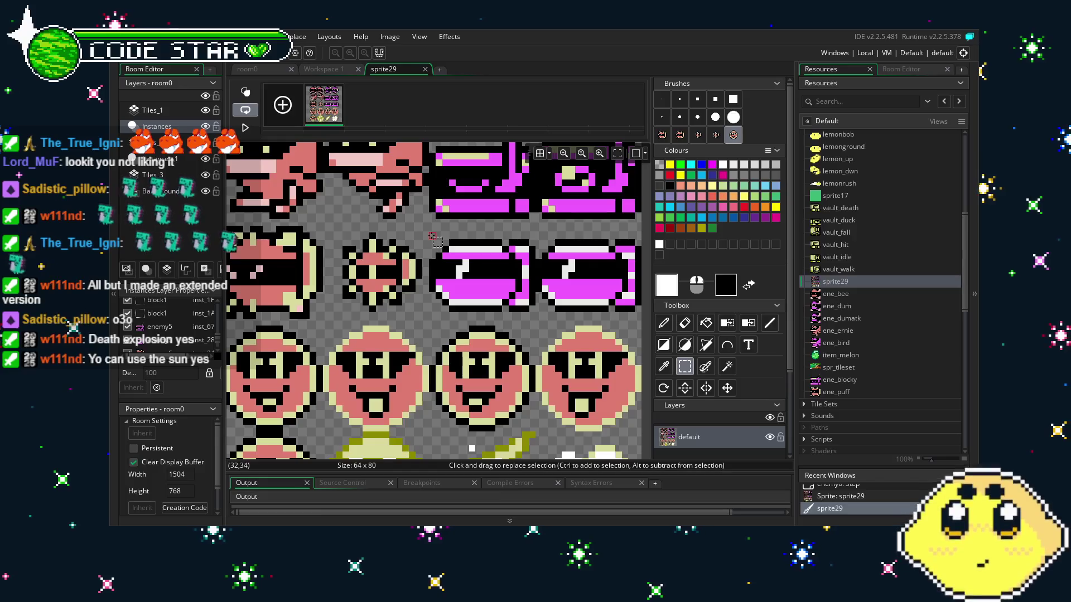
{"action": "key", "text": "ctrl+c"}
{"action": "key", "text": "ctrl+v"}
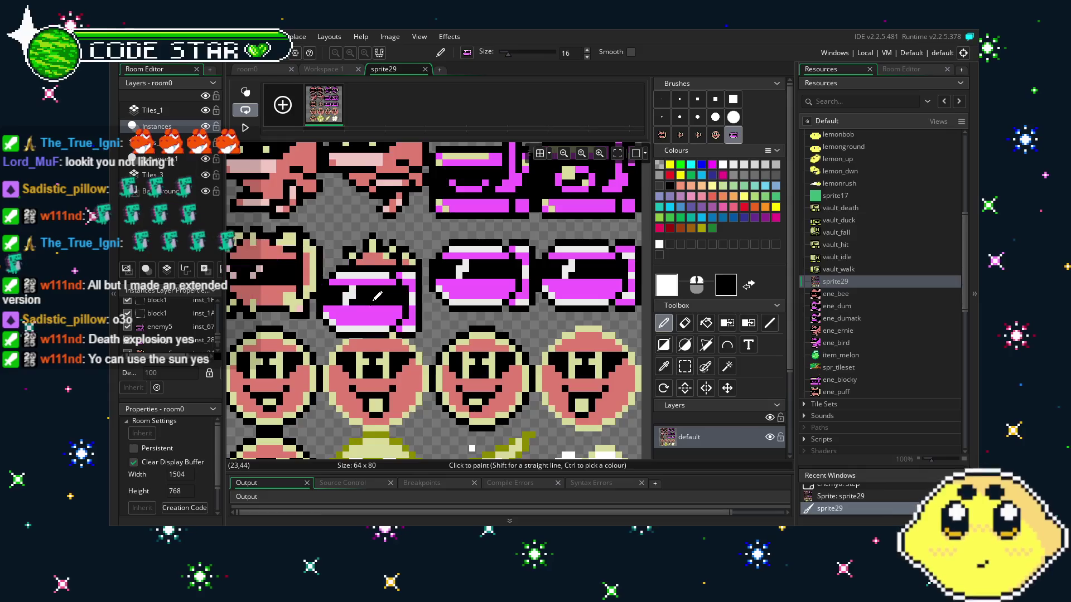
{"action": "left_click", "coordinate": [428, 70]}
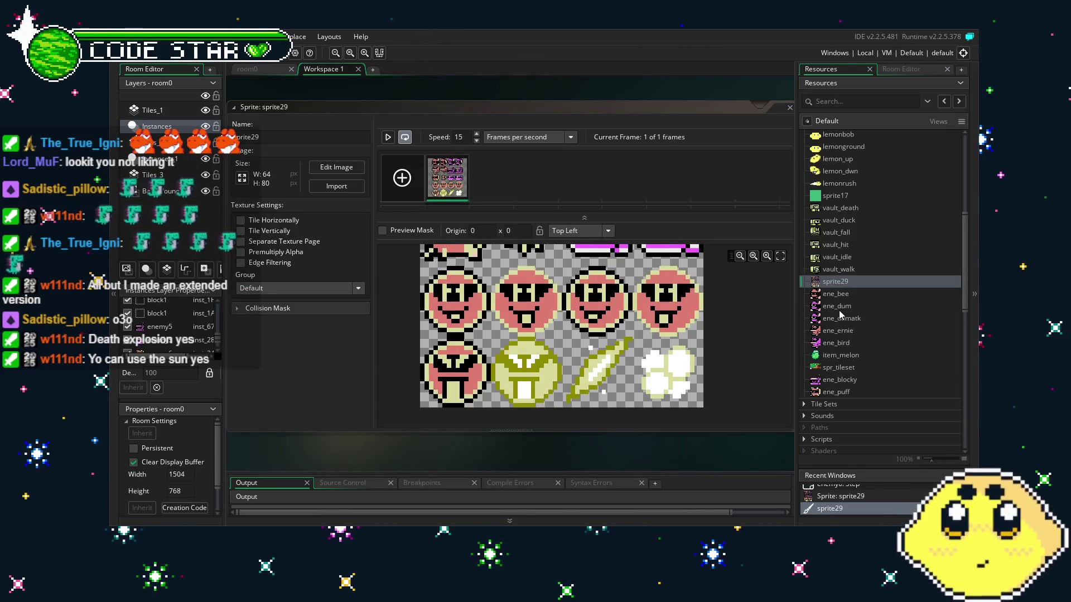
Step: Reopen sprite29's 64x80 enemy sheet in the image editor, then go back to Workspace 1
{"action": "scroll", "coordinate": [841, 315], "scroll_direction": "down", "scroll_amount": 2}
{"action": "scroll", "coordinate": [657, 373], "scroll_direction": "up", "scroll_amount": 3}
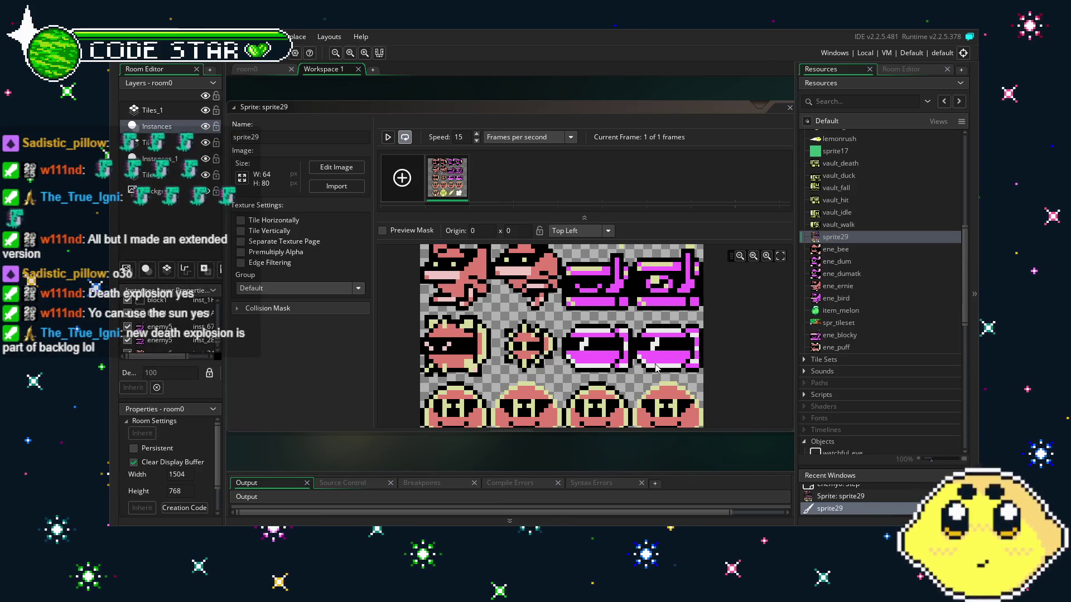
{"action": "scroll", "coordinate": [657, 368], "scroll_direction": "down", "scroll_amount": 2}
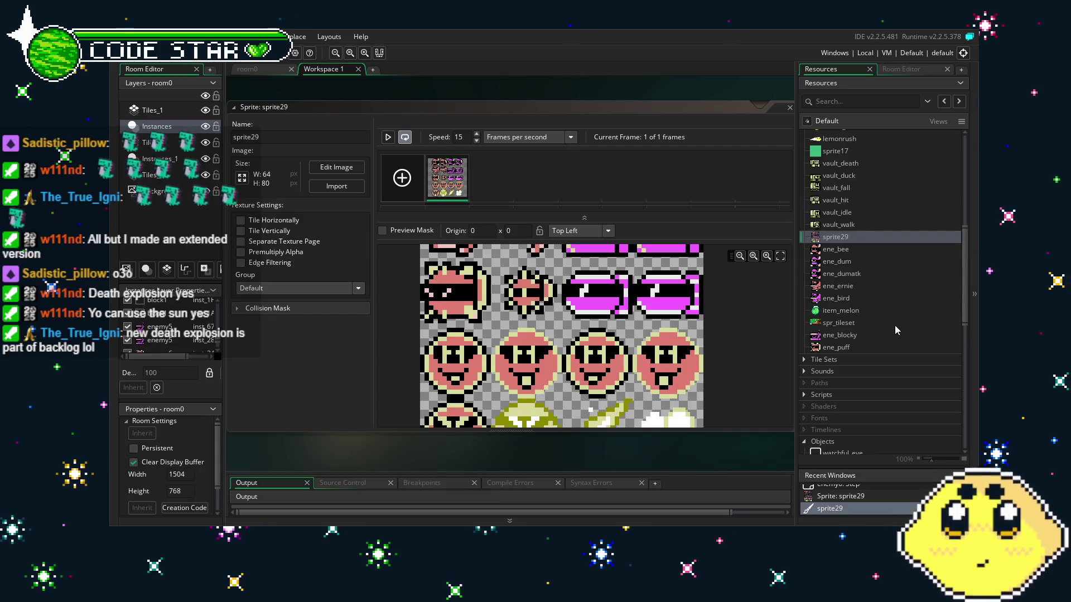
{"action": "scroll", "coordinate": [680, 361], "scroll_direction": "up", "scroll_amount": 2}
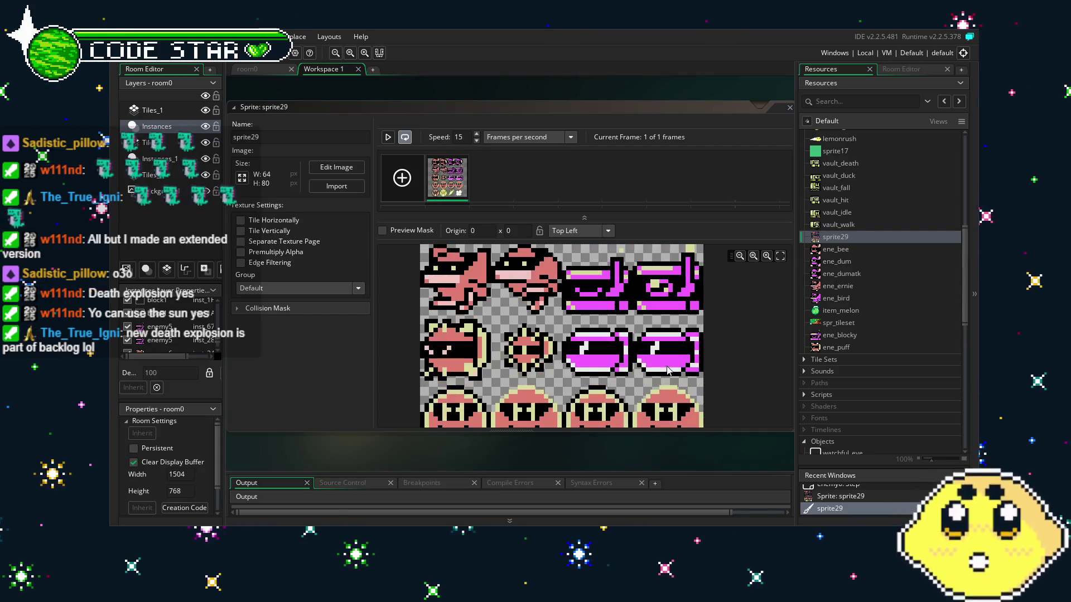
{"action": "double_click", "coordinate": [449, 191]}
{"action": "scroll", "coordinate": [553, 318], "scroll_direction": "up", "scroll_amount": 1}
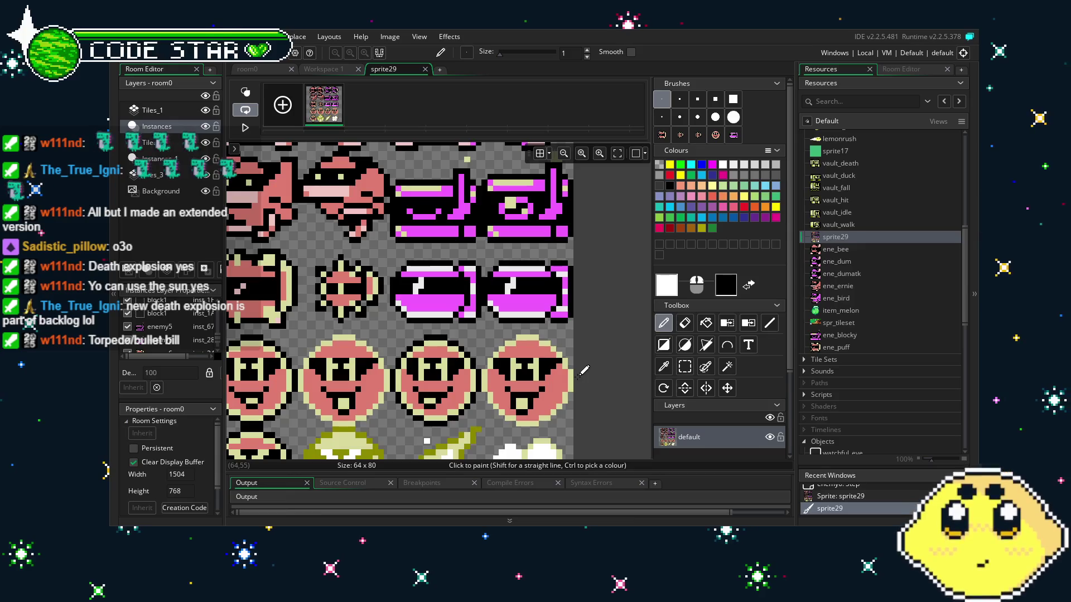
{"action": "left_click", "coordinate": [323, 69]}
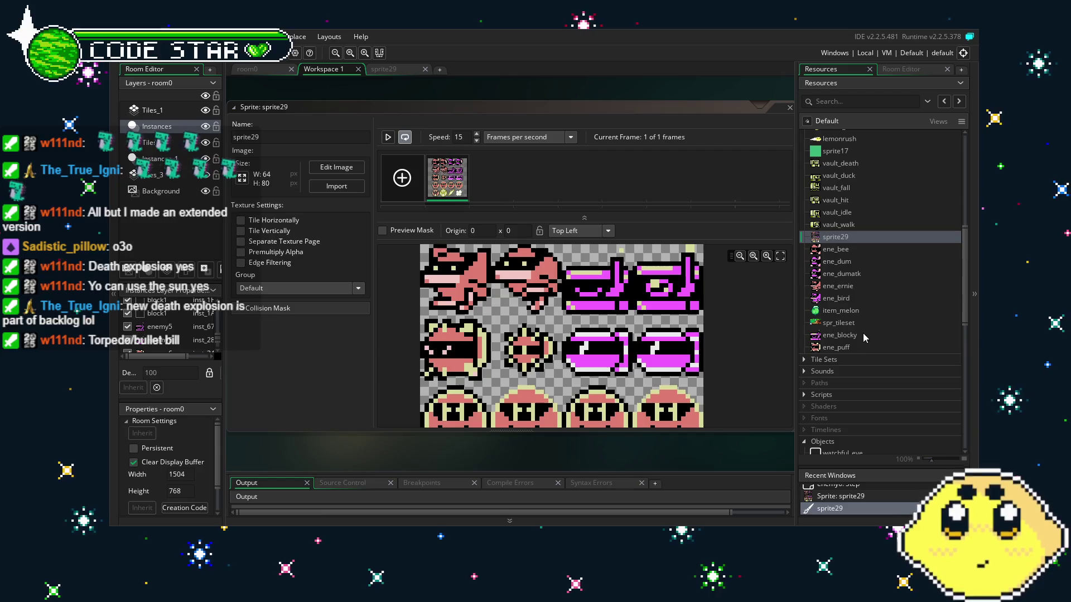
Step: Create a new sprite, sprite41, and resize it to 16x16 pixels
{"action": "right_click", "coordinate": [853, 352]}
{"action": "left_click", "coordinate": [748, 350]}
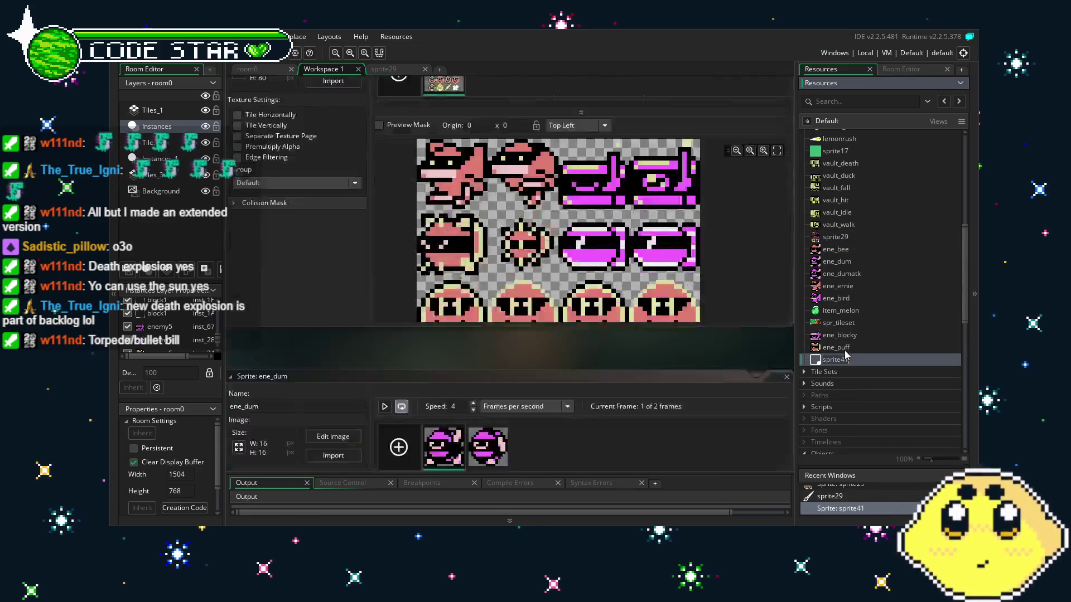
{"action": "left_click", "coordinate": [242, 178]}
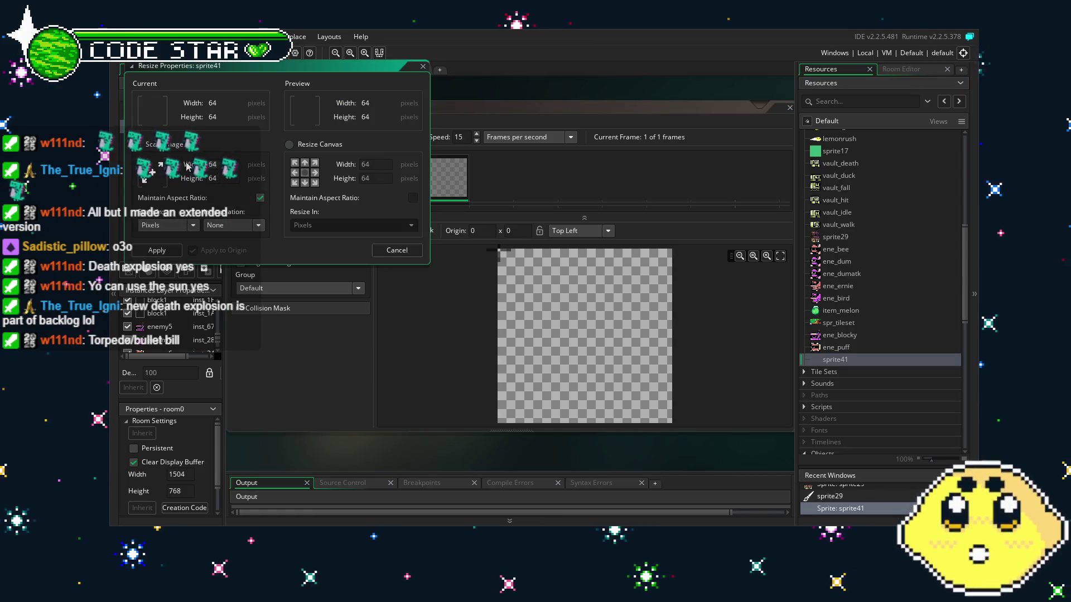
{"action": "key", "text": "Return"}
Step: Stamp the magenta torpedo brush into sprite41 and close its image editor
{"action": "double_click", "coordinate": [459, 274]}
{"action": "key", "text": "ctrl+v"}
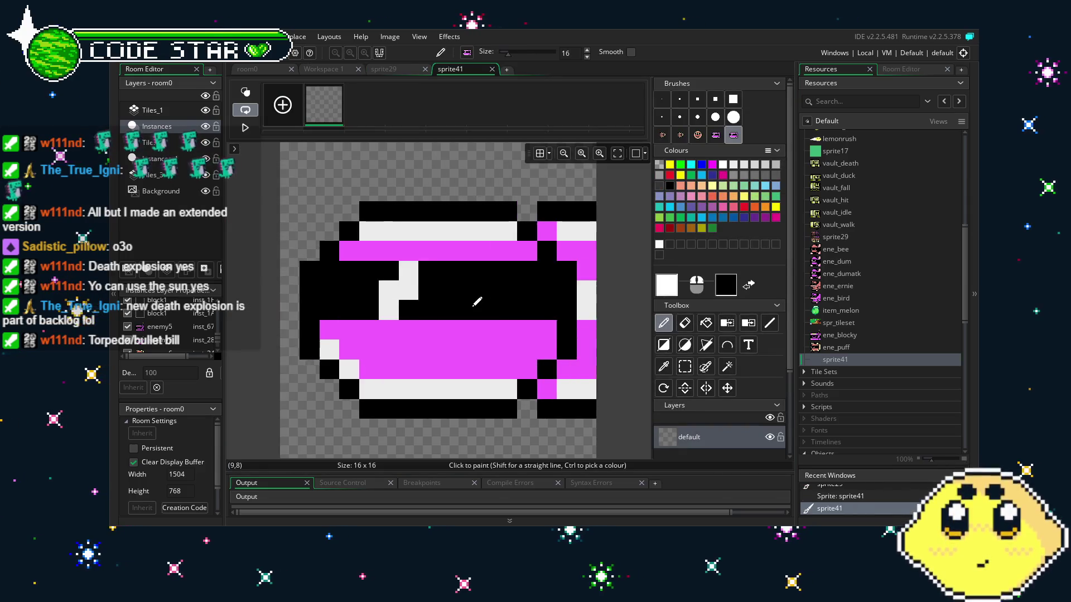
{"action": "left_click", "coordinate": [460, 302]}
{"action": "key", "text": "e"}
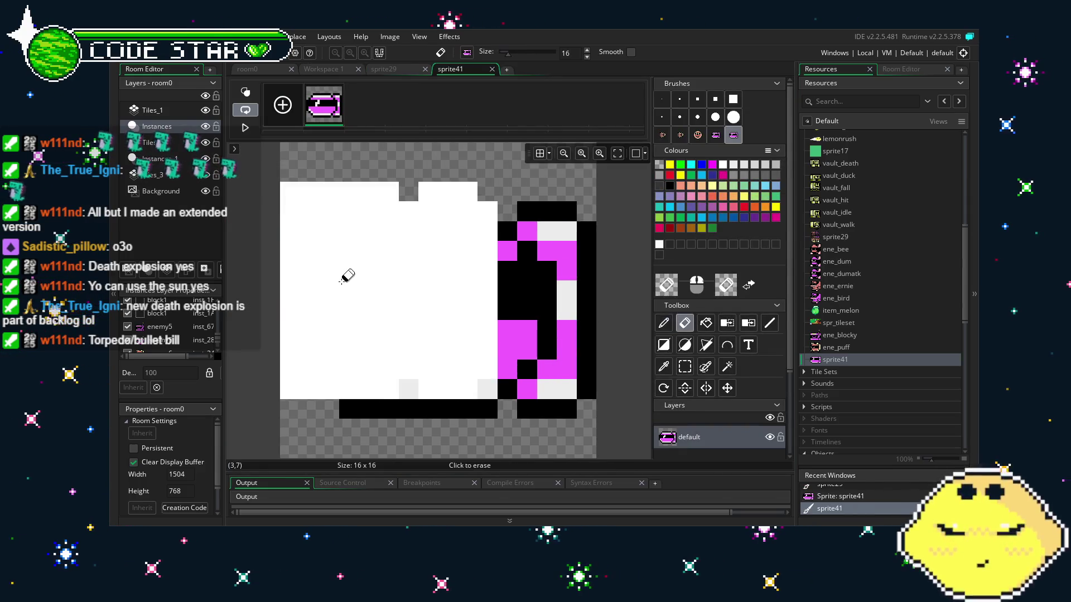
{"action": "left_click", "coordinate": [492, 69]}
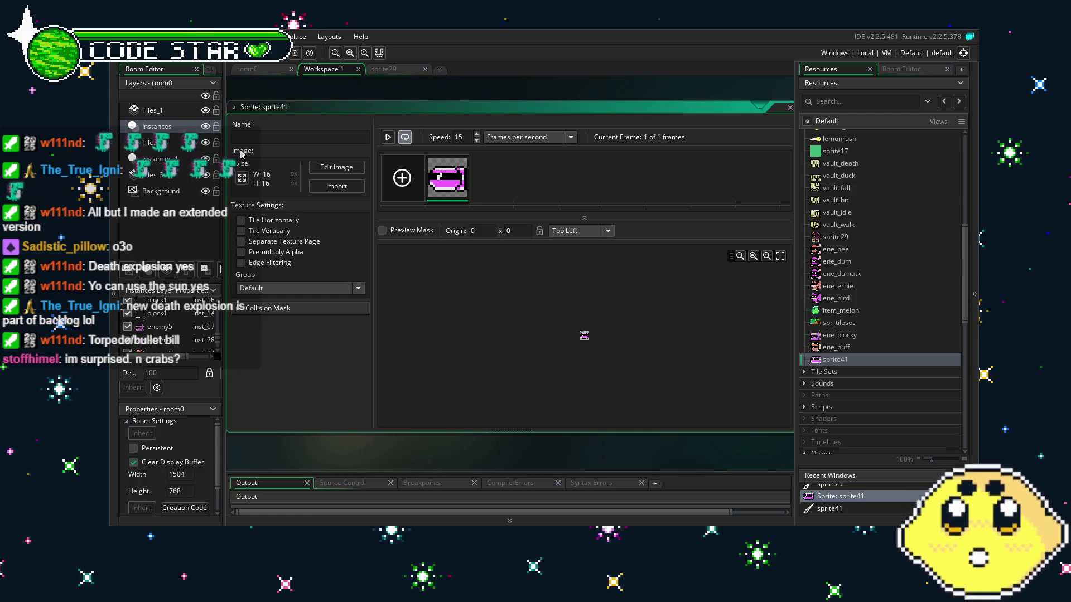
Step: Enter ene_torp as sprite41's name and confirm it
{"action": "type", "text": "ene_torp"}
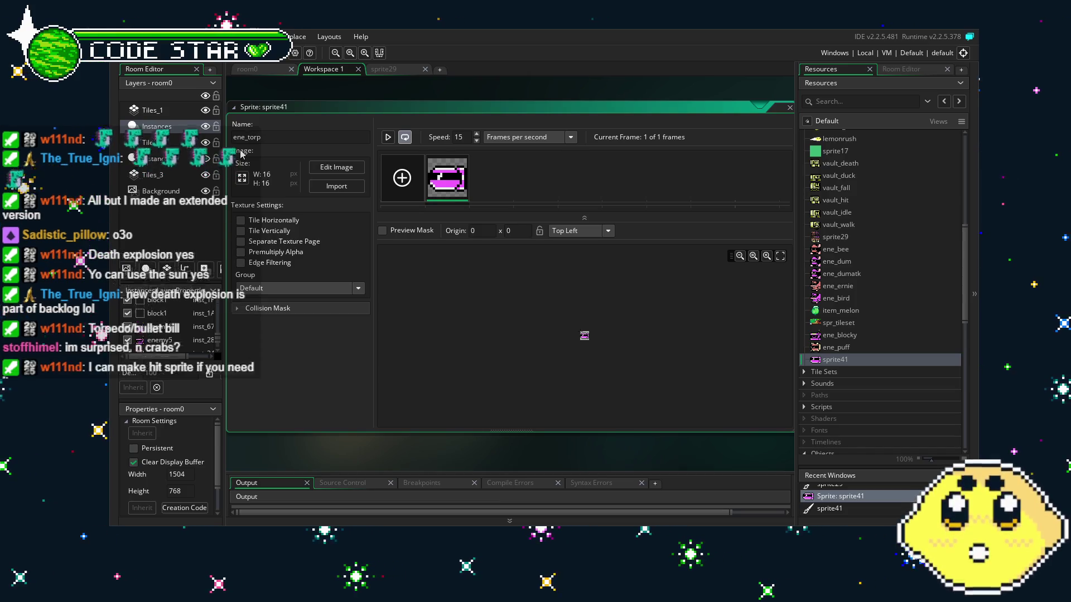
{"action": "key", "text": "Return"}
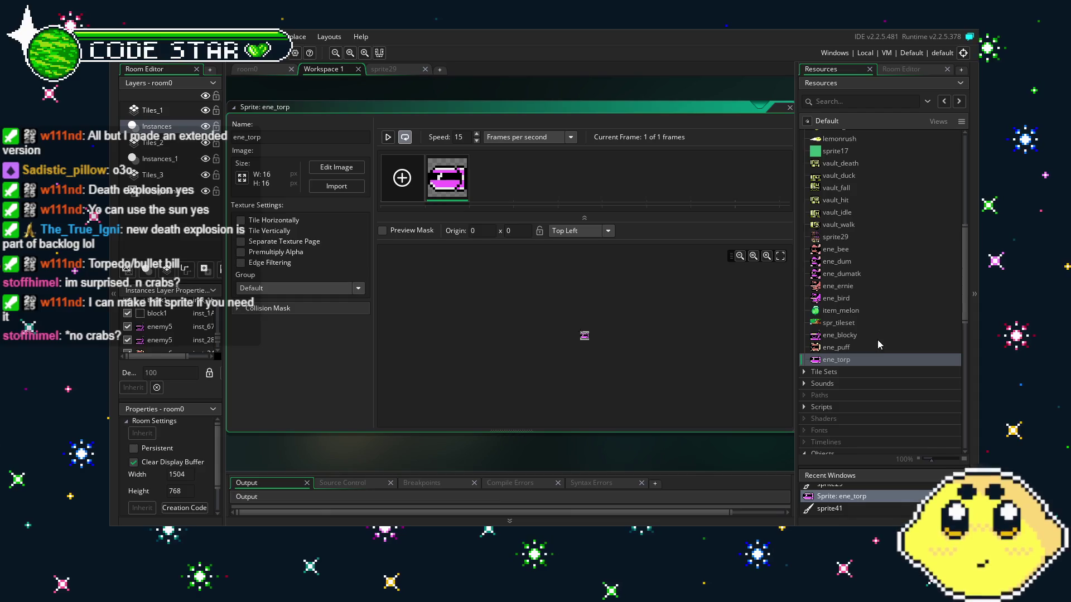
{"action": "scroll", "coordinate": [878, 341], "scroll_direction": "down", "scroll_amount": 5}
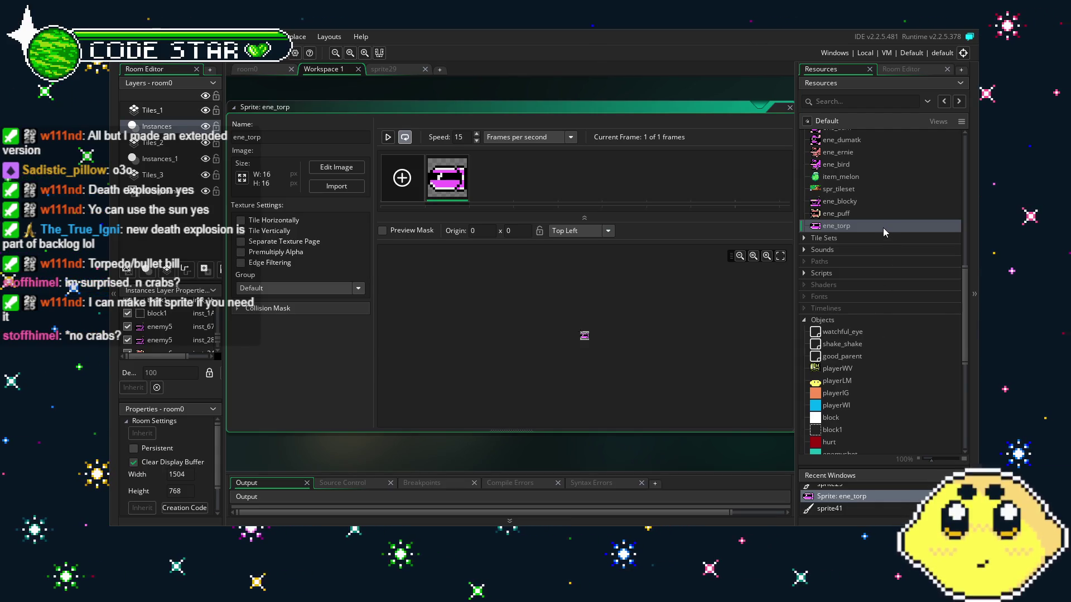
{"action": "scroll", "coordinate": [865, 256], "scroll_direction": "down", "scroll_amount": 3}
{"action": "scroll", "coordinate": [866, 255], "scroll_direction": "down", "scroll_amount": 4}
{"action": "scroll", "coordinate": [866, 256], "scroll_direction": "up", "scroll_amount": 7}
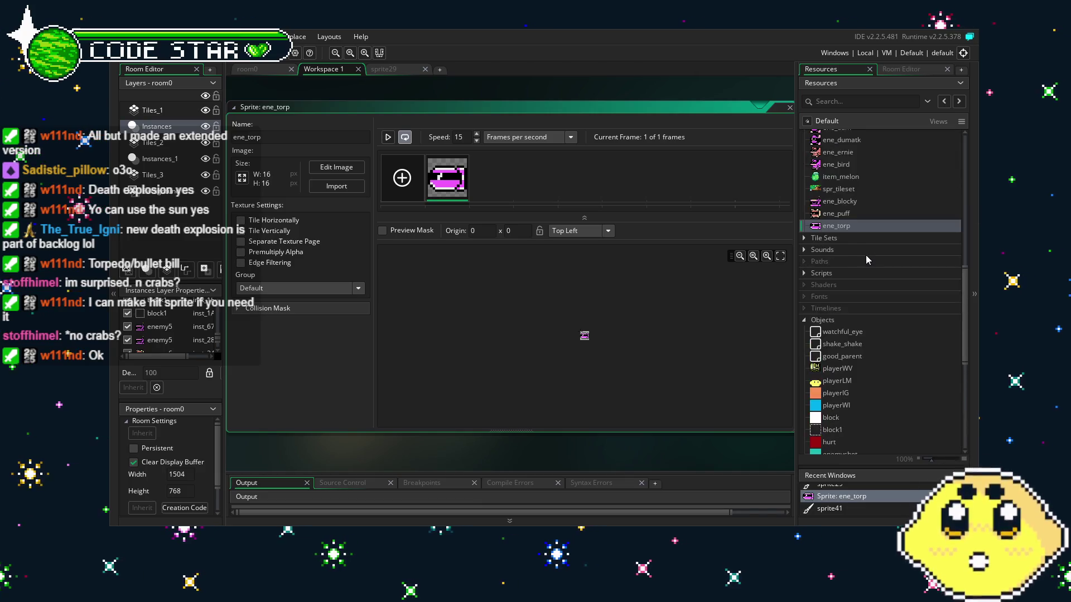
{"action": "scroll", "coordinate": [866, 255], "scroll_direction": "down", "scroll_amount": 4}
{"action": "scroll", "coordinate": [866, 255], "scroll_direction": "down", "scroll_amount": 4}
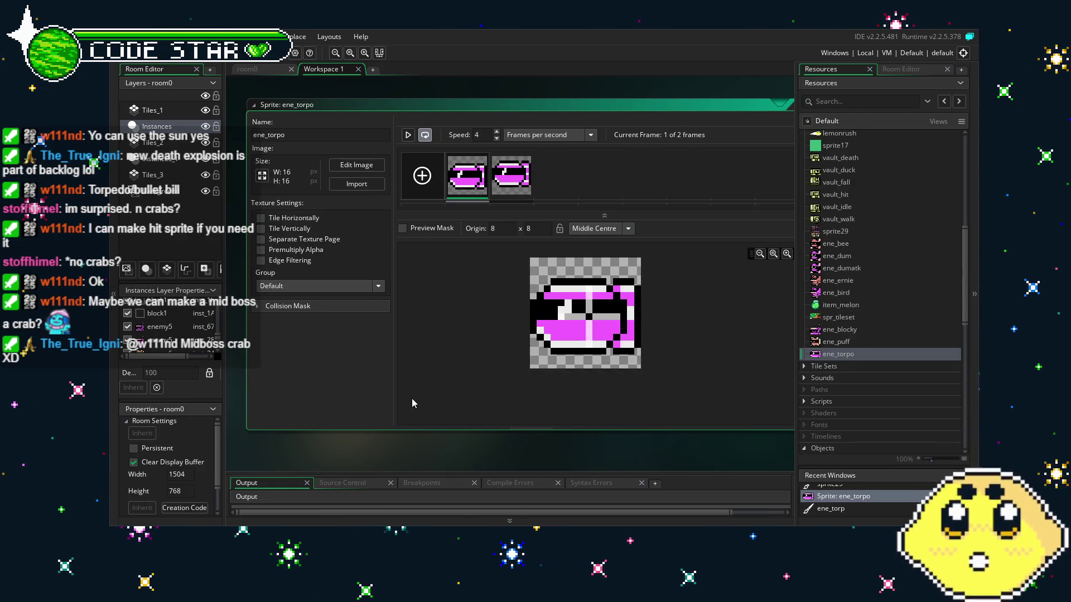
Step: Scroll through the ene_torpo sprite's properties to review its frames, speed and origin
{"action": "scroll", "coordinate": [863, 320], "scroll_direction": "down", "scroll_amount": 15}
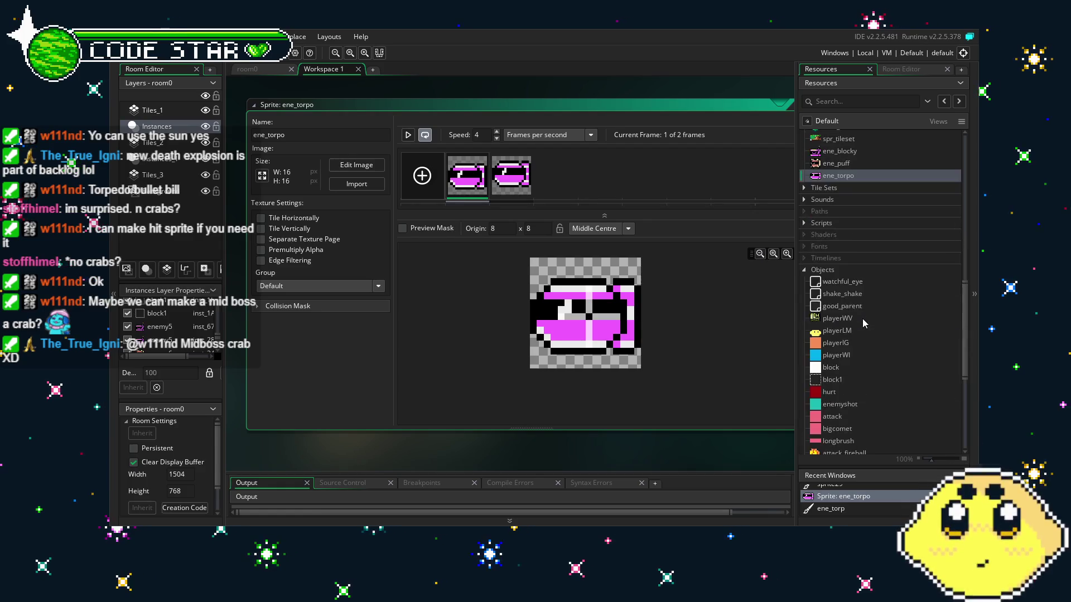
{"action": "scroll", "coordinate": [862, 319], "scroll_direction": "down", "scroll_amount": 3}
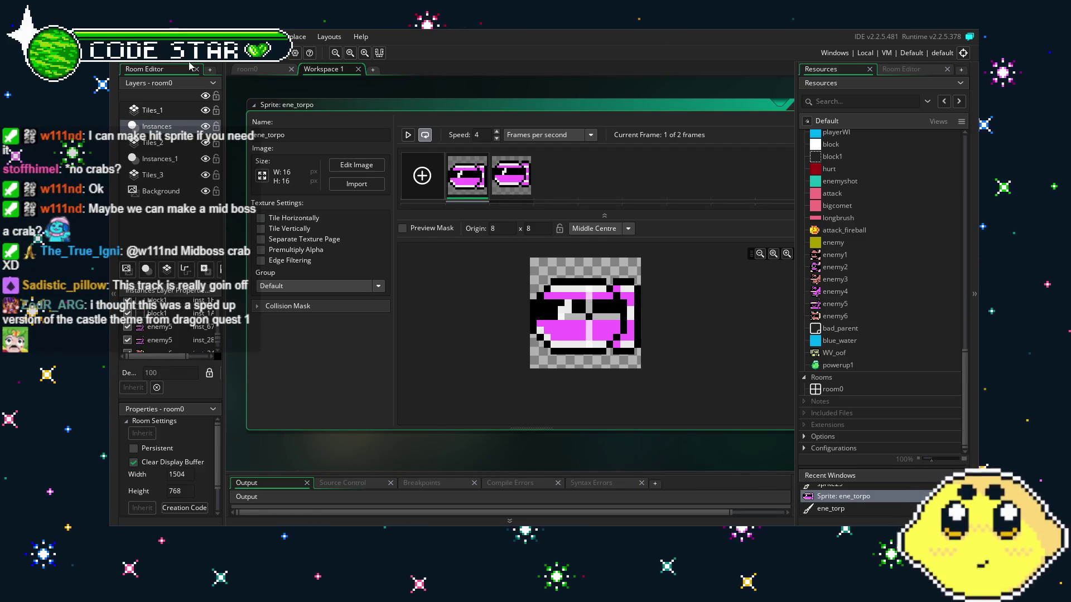
{"action": "left_click", "coordinate": [247, 68]}
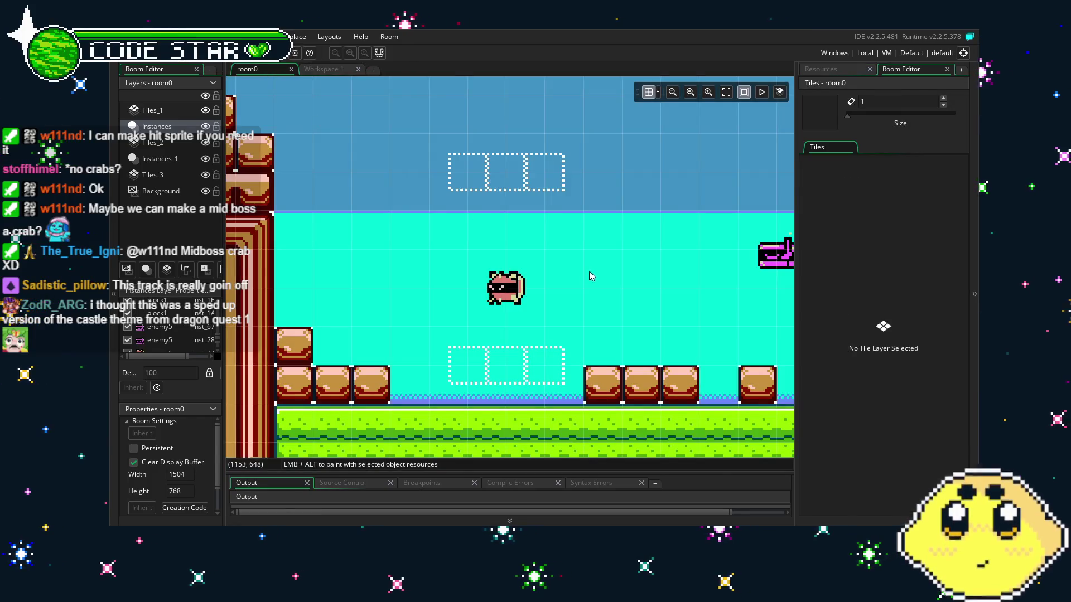
{"action": "left_click_drag", "start_coordinate": [556, 302], "coordinate": [511, 306]}
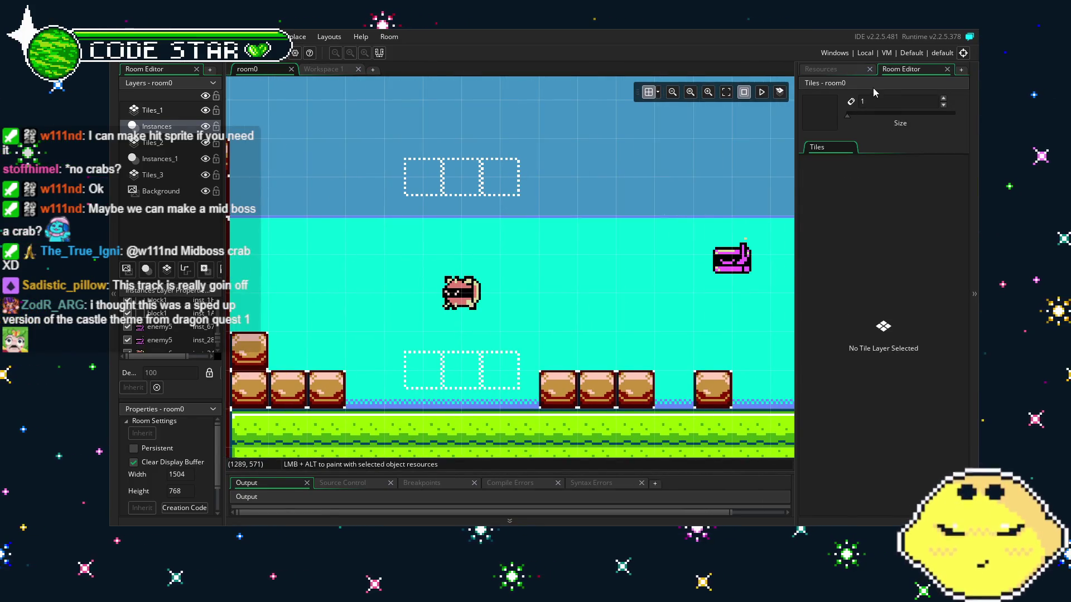
{"action": "left_click", "coordinate": [821, 69]}
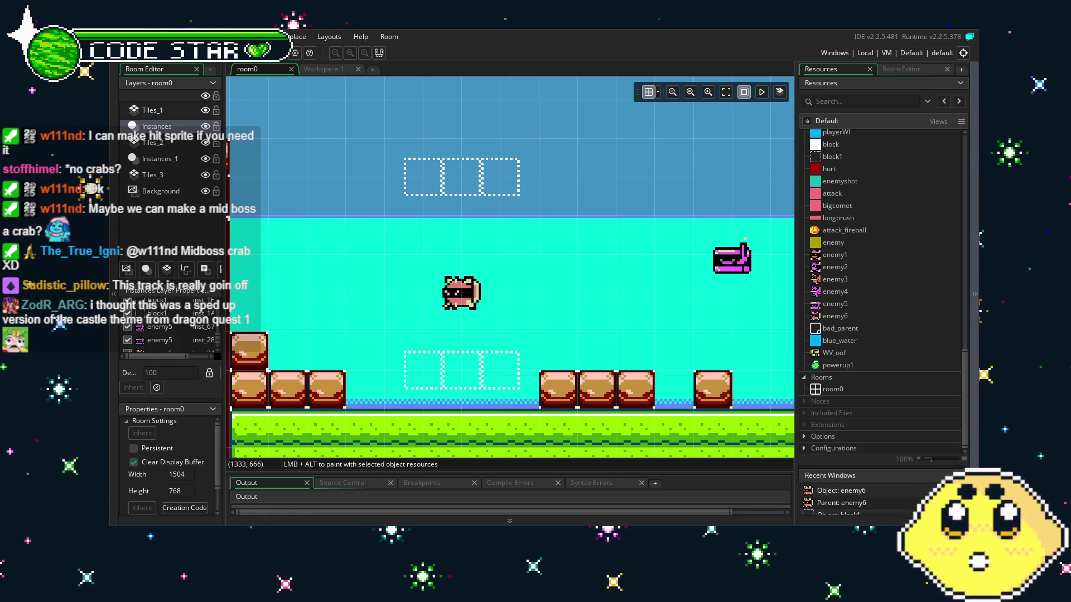
{"action": "scroll", "coordinate": [640, 306], "scroll_direction": "down", "scroll_amount": 1}
{"action": "scroll", "coordinate": [641, 307], "scroll_direction": "down", "scroll_amount": 2}
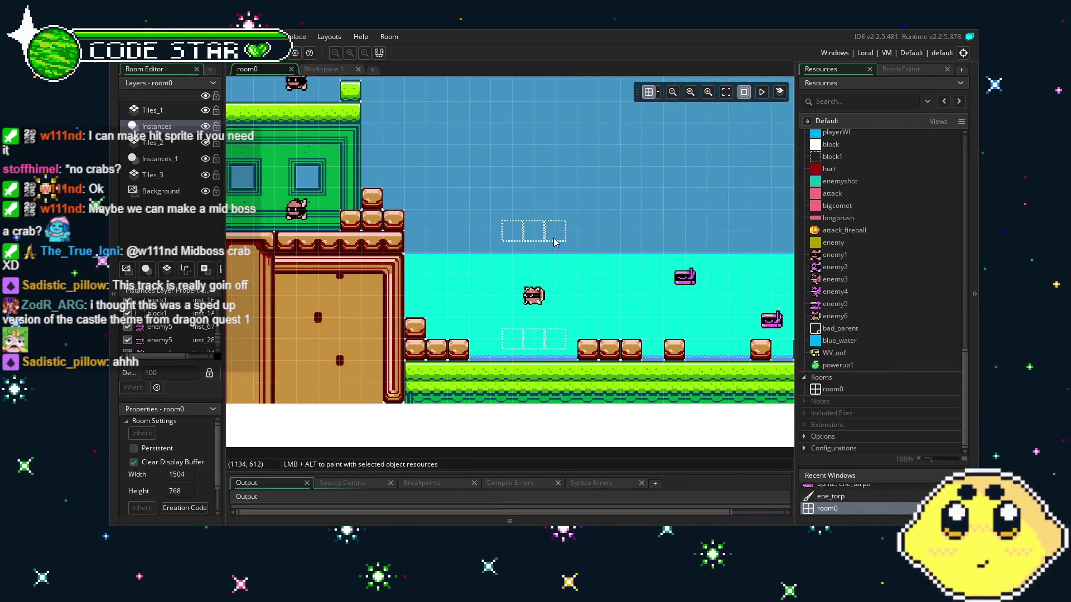
{"action": "scroll", "coordinate": [555, 242], "scroll_direction": "up", "scroll_amount": 1}
{"action": "scroll", "coordinate": [558, 251], "scroll_direction": "left", "scroll_amount": 8}
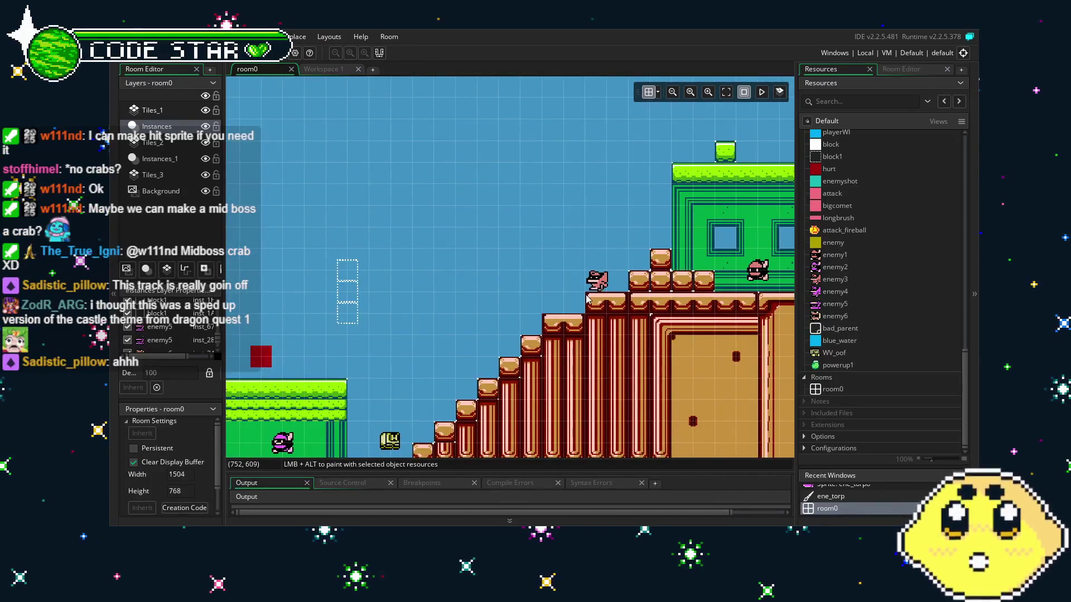
{"action": "scroll", "coordinate": [587, 299], "scroll_direction": "right", "scroll_amount": 5}
{"action": "scroll", "coordinate": [538, 300], "scroll_direction": "up", "scroll_amount": 3}
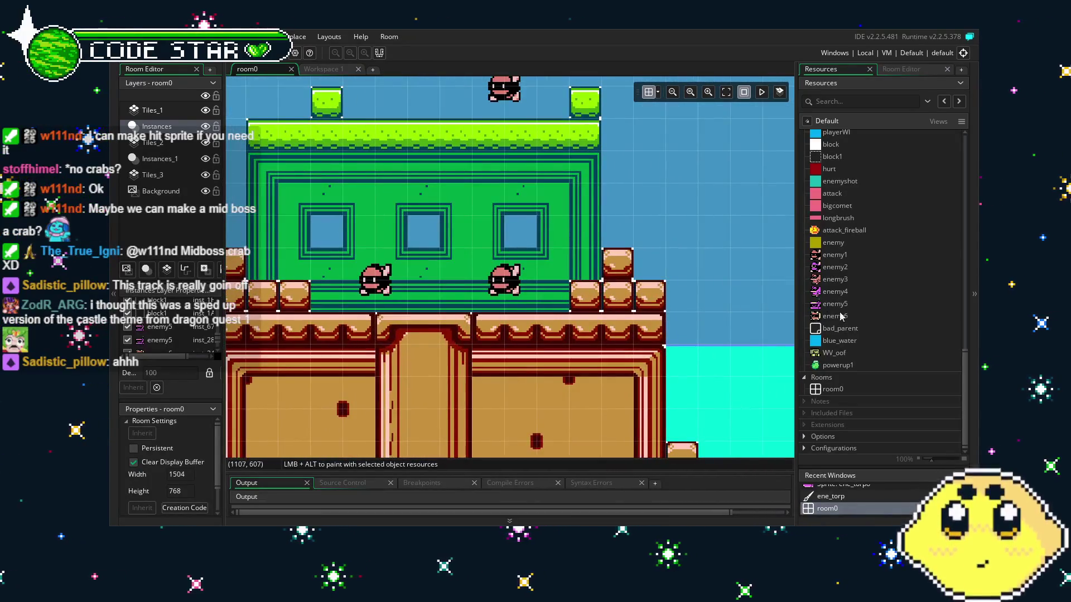
Step: Duplicate enemy4 and move the copy to just after enemy6 in Objects
{"action": "right_click", "coordinate": [841, 317]}
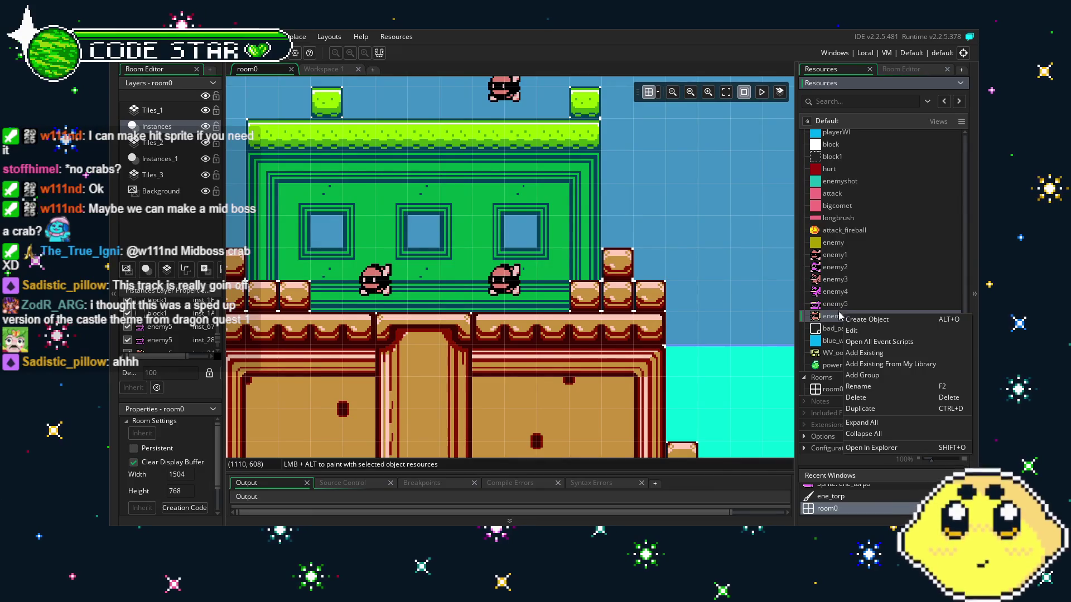
{"action": "left_click", "coordinate": [834, 309]}
{"action": "right_click", "coordinate": [844, 291]}
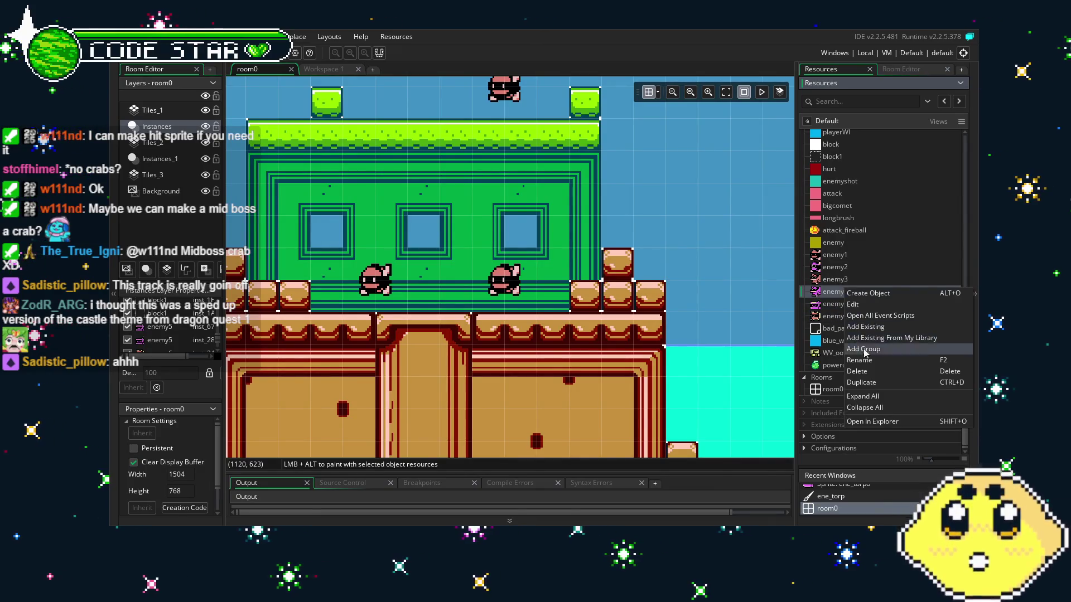
{"action": "left_click", "coordinate": [864, 383]}
{"action": "left_click_drag", "start_coordinate": [843, 316], "coordinate": [853, 330]}
{"action": "left_click_drag", "start_coordinate": [849, 335], "coordinate": [849, 335]}
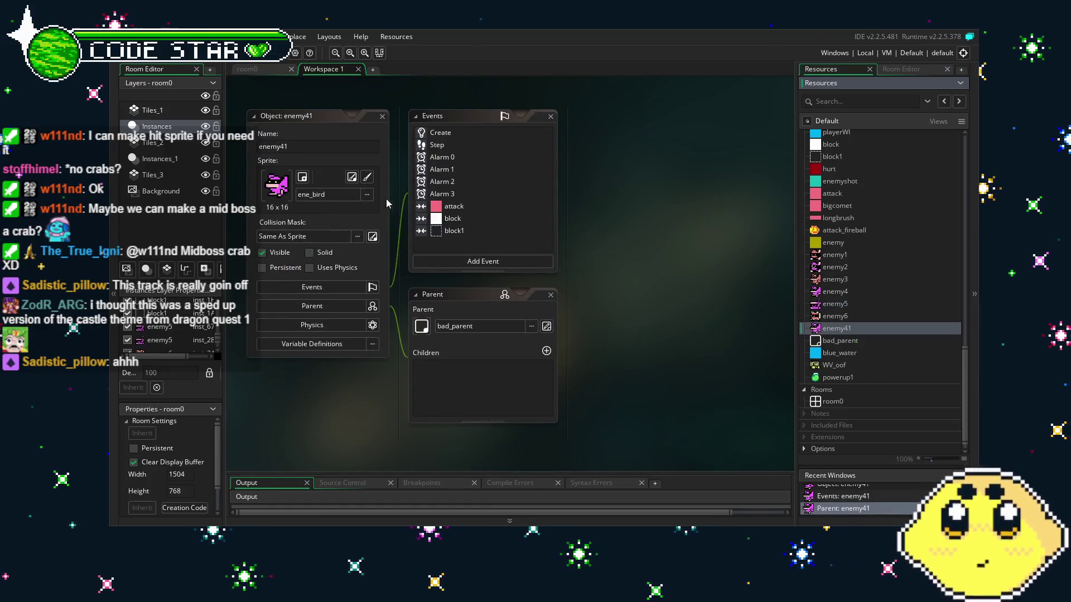
Step: Name the new object enemy7, assign it the ene_torpo sprite, and return to room0's resources
{"action": "left_click", "coordinate": [310, 152]}
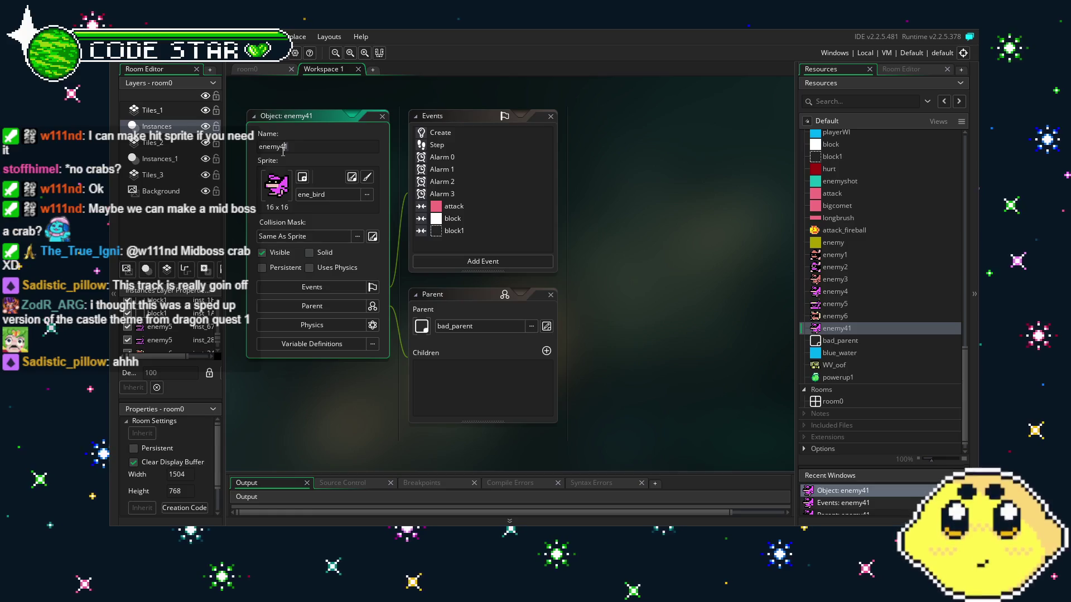
{"action": "type", "text": "7"}
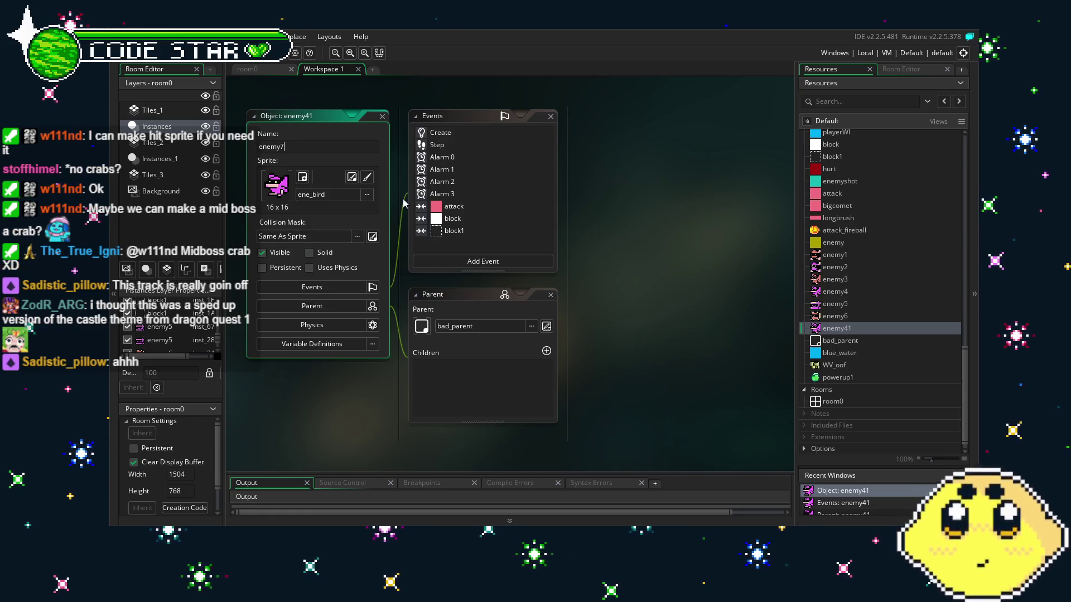
{"action": "left_click", "coordinate": [326, 196]}
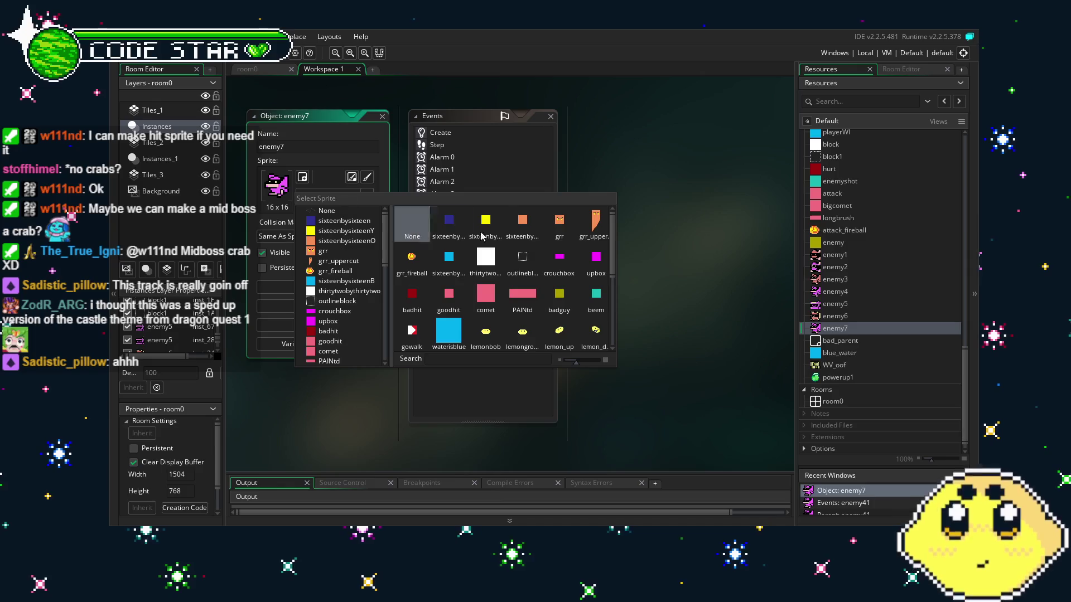
{"action": "scroll", "coordinate": [502, 290], "scroll_direction": "down", "scroll_amount": 10}
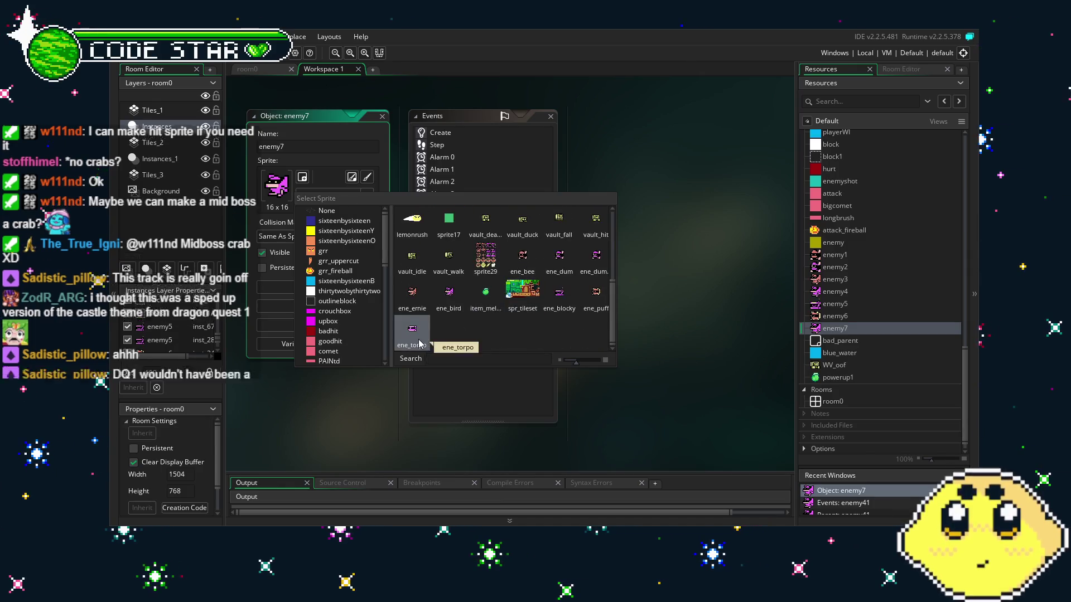
{"action": "left_click", "coordinate": [420, 344]}
{"action": "left_click", "coordinate": [256, 70]}
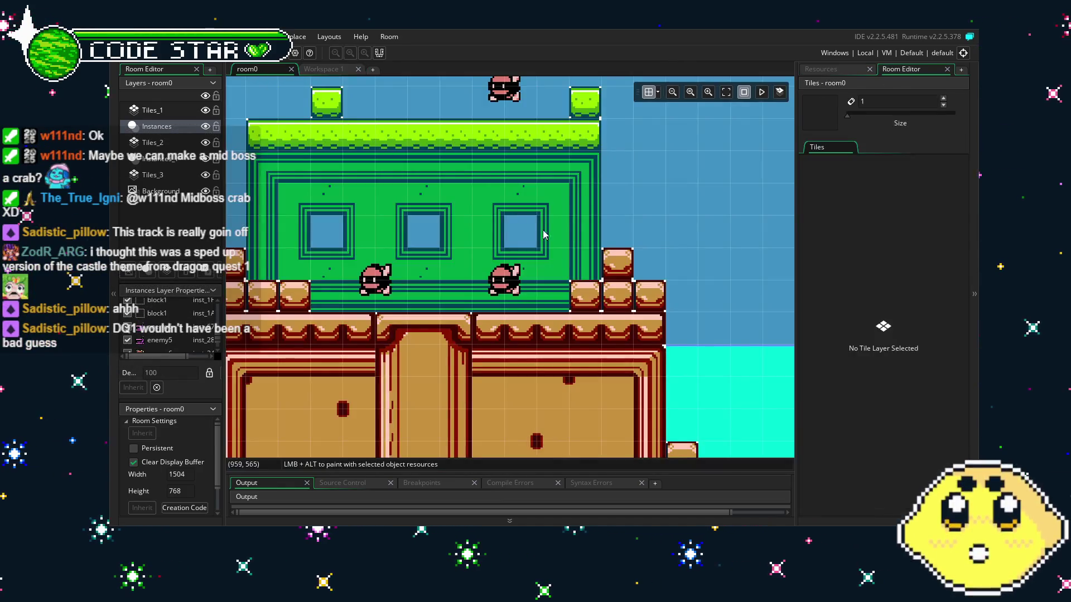
{"action": "left_click", "coordinate": [822, 69]}
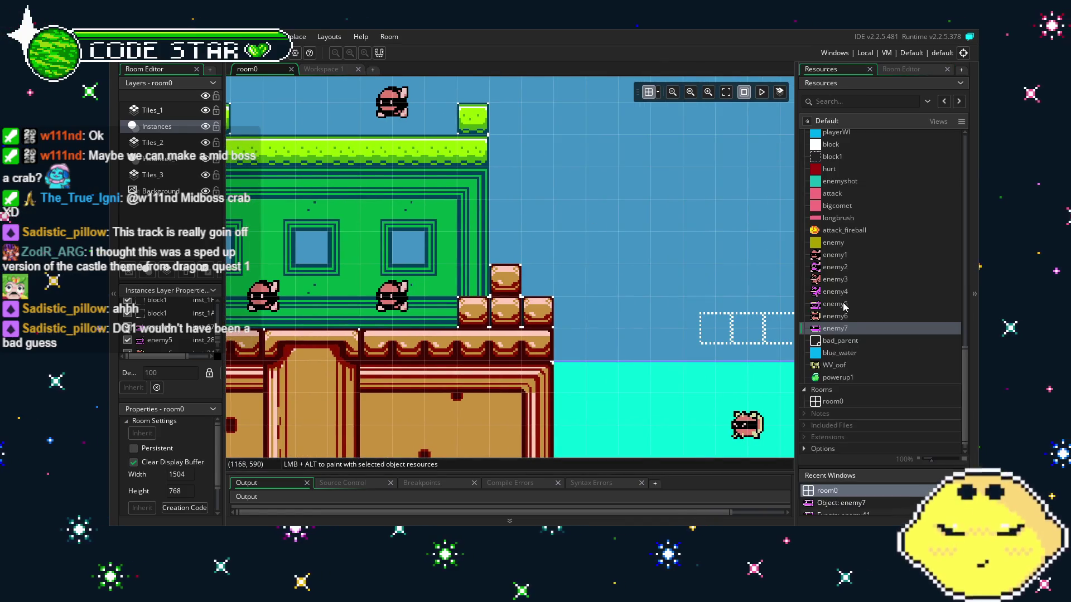
Step: Drop an enemy7 instance into room0 above the cyan water, right of the green building
{"action": "mouse_move", "coordinate": [837, 329]}
{"action": "left_mouse_down"}
{"action": "mouse_move", "coordinate": [697, 253]}
{"action": "mouse_move", "coordinate": [531, 275]}
{"action": "left_mouse_up"}
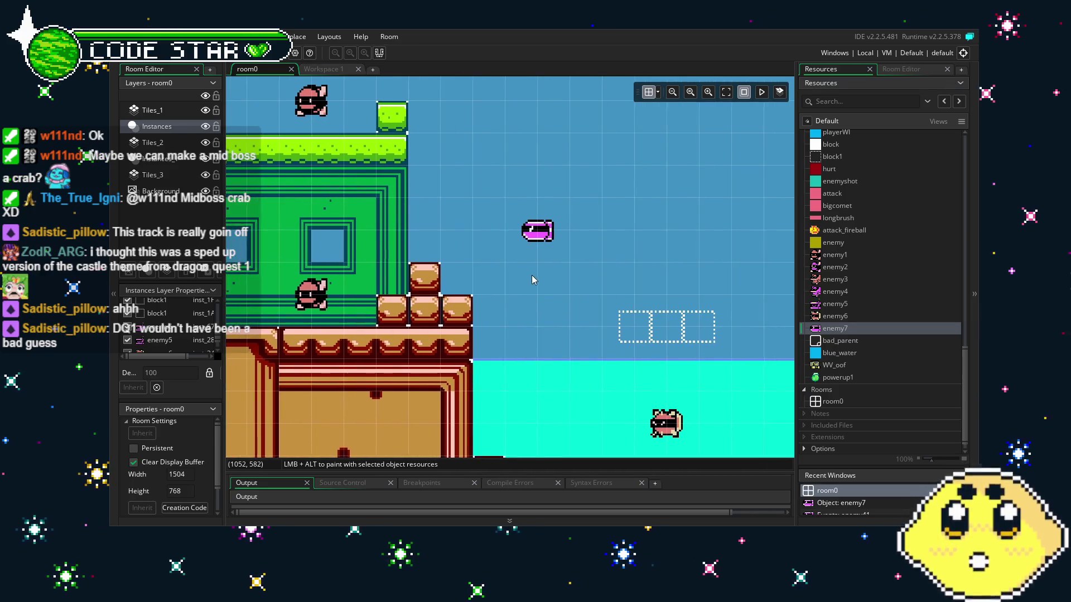
{"action": "scroll", "coordinate": [531, 275], "scroll_direction": "down", "scroll_amount": 1}
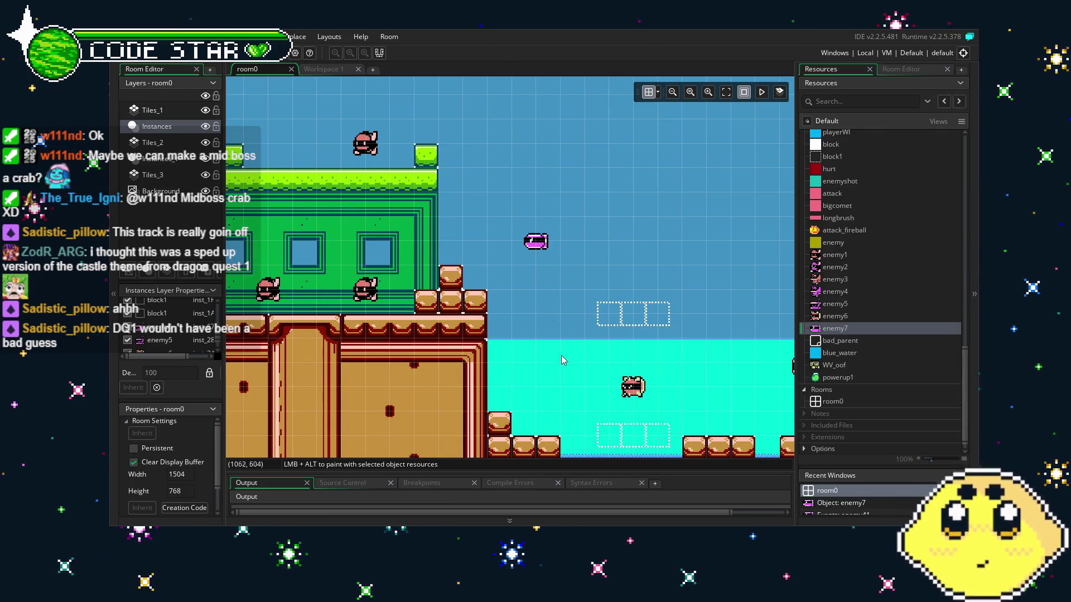
{"action": "left_click_drag", "start_coordinate": [550, 320], "coordinate": [658, 305]}
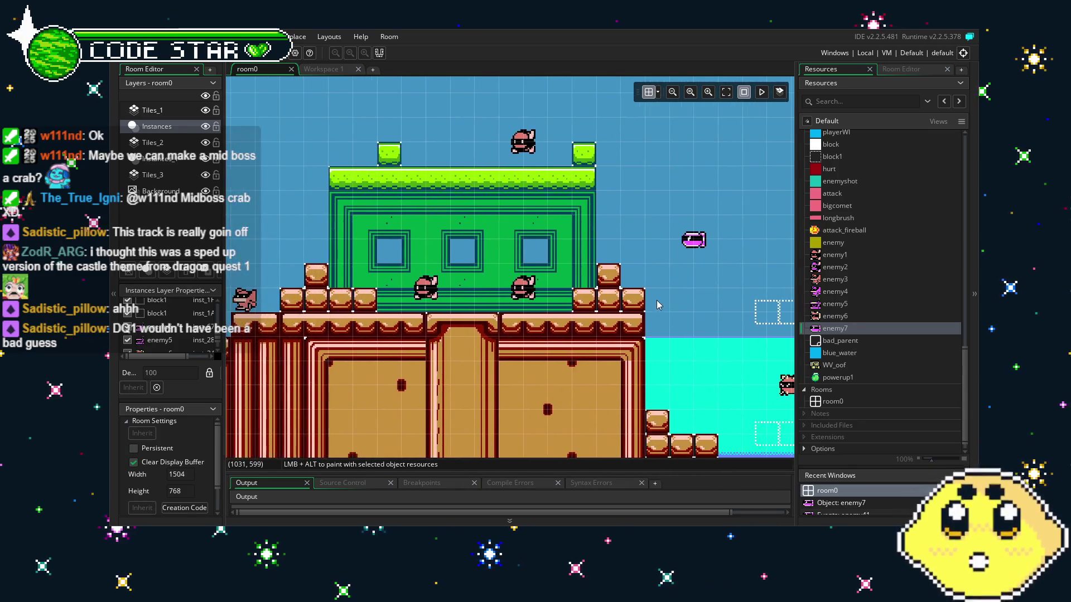
{"action": "mouse_move", "coordinate": [439, 333]}
{"action": "left_mouse_down"}
{"action": "mouse_move", "coordinate": [603, 328]}
{"action": "mouse_move", "coordinate": [443, 320]}
{"action": "left_mouse_up"}
{"action": "mouse_move", "coordinate": [603, 328]}
{"action": "left_mouse_down"}
{"action": "mouse_move", "coordinate": [500, 337]}
{"action": "mouse_move", "coordinate": [546, 320]}
{"action": "mouse_move", "coordinate": [511, 315]}
{"action": "left_mouse_up"}
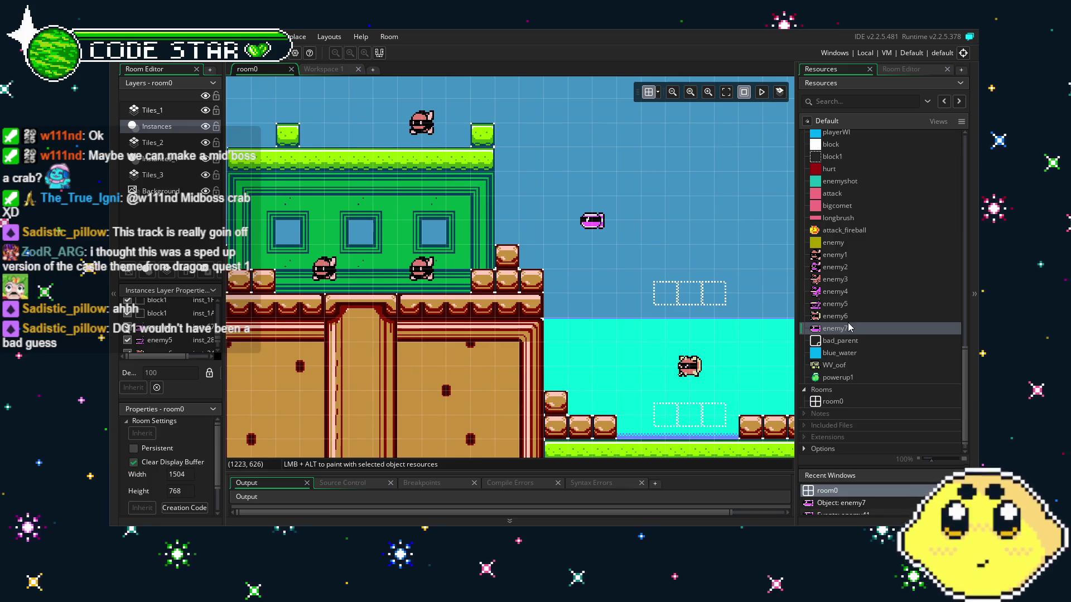
{"action": "left_click_drag", "start_coordinate": [420, 312], "coordinate": [458, 310]}
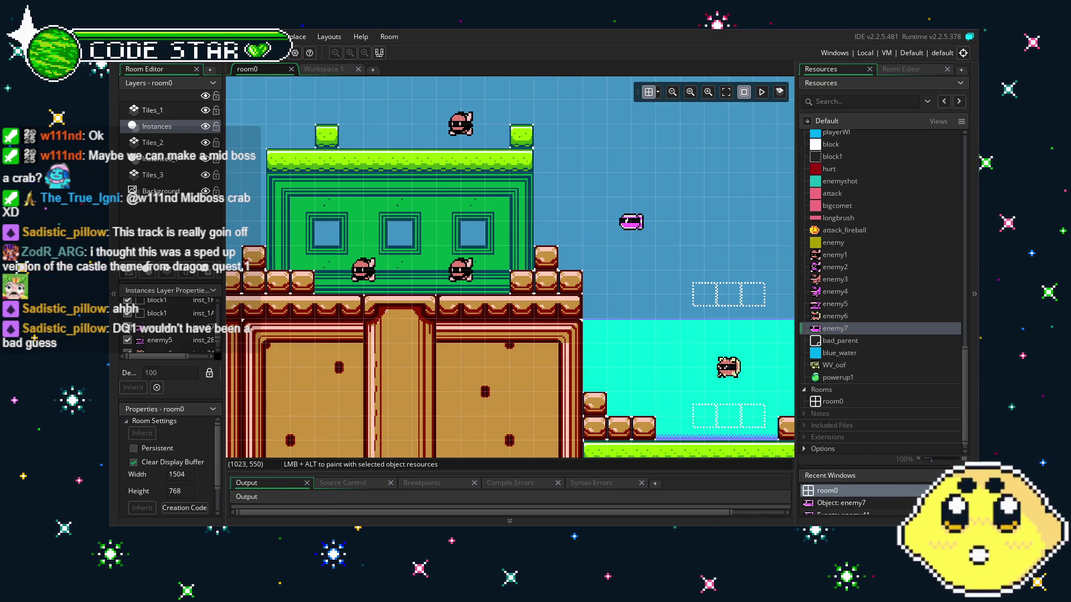
{"action": "scroll", "coordinate": [528, 244], "scroll_direction": "right", "scroll_amount": 3}
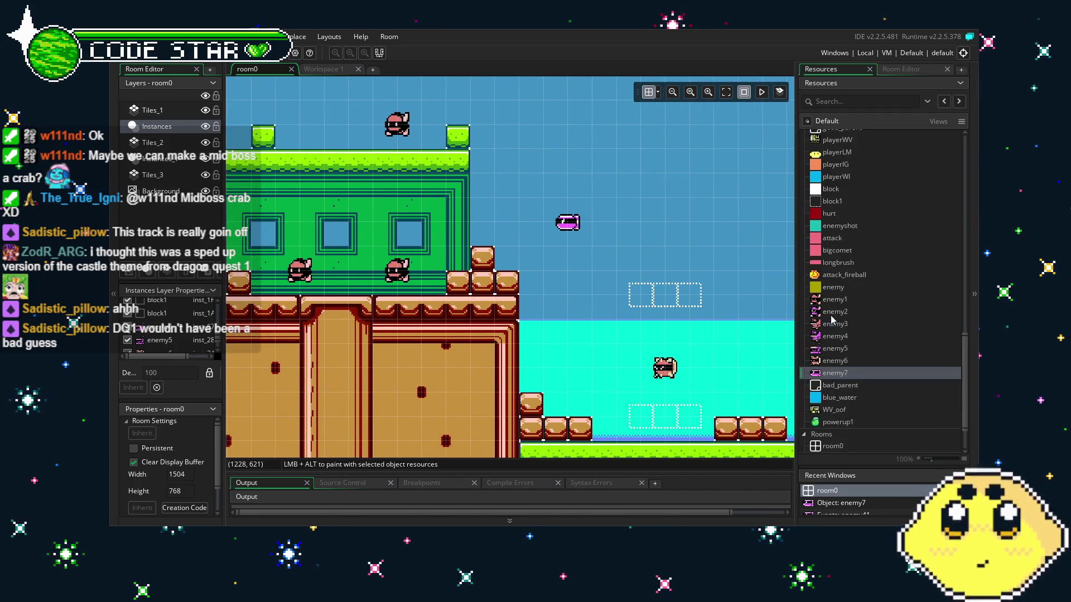
Step: Delete the vspeed=1 line from enemy7's Create code
{"action": "double_click", "coordinate": [835, 329]}
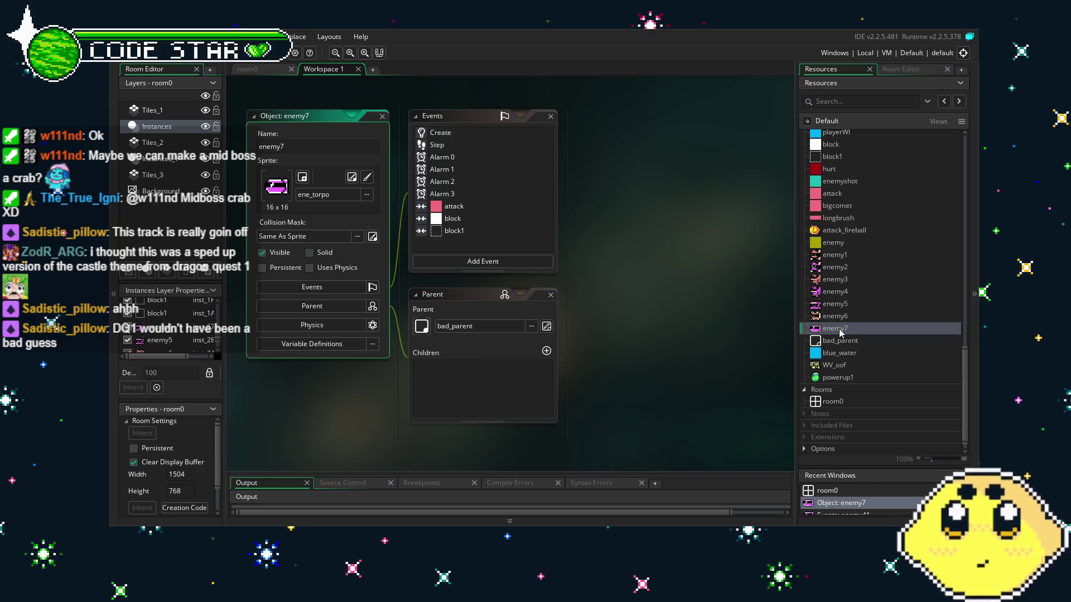
{"action": "left_click", "coordinate": [445, 133]}
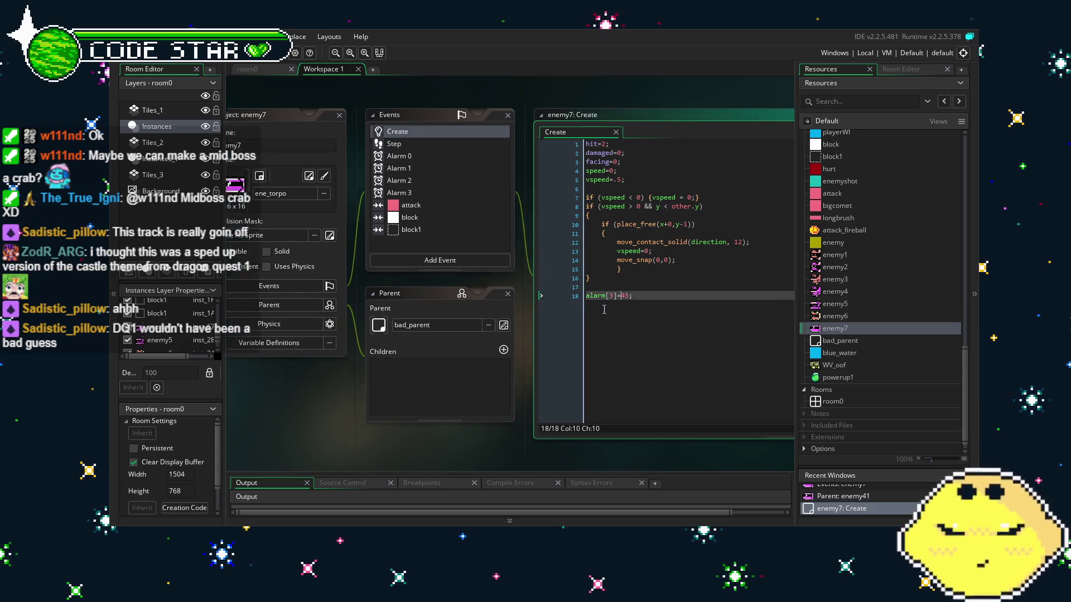
{"action": "left_click", "coordinate": [384, 204]}
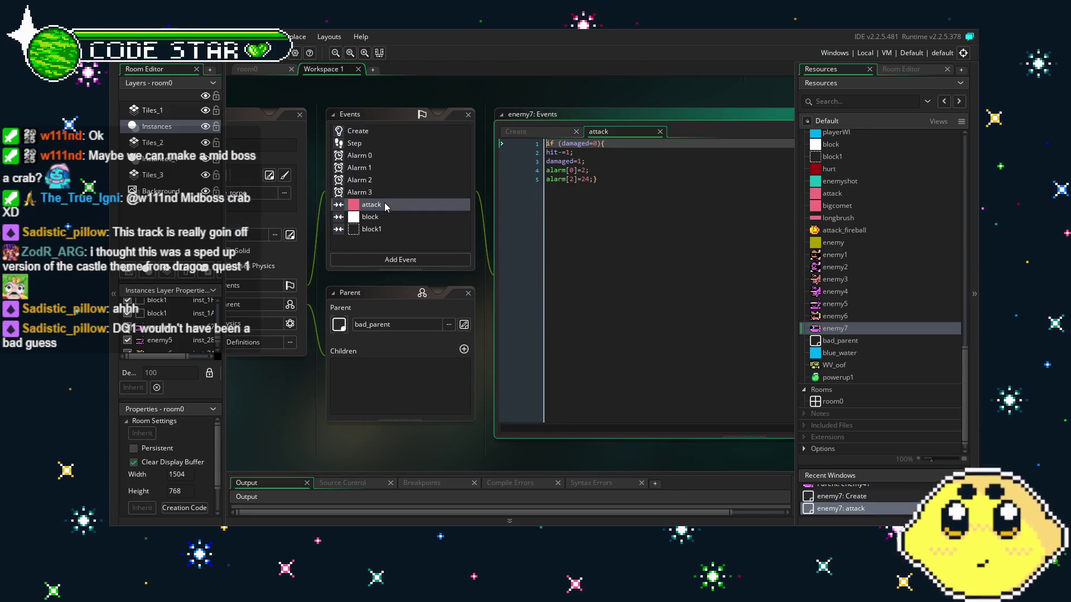
{"action": "left_click", "coordinate": [403, 133]}
{"action": "left_click", "coordinate": [580, 177]}
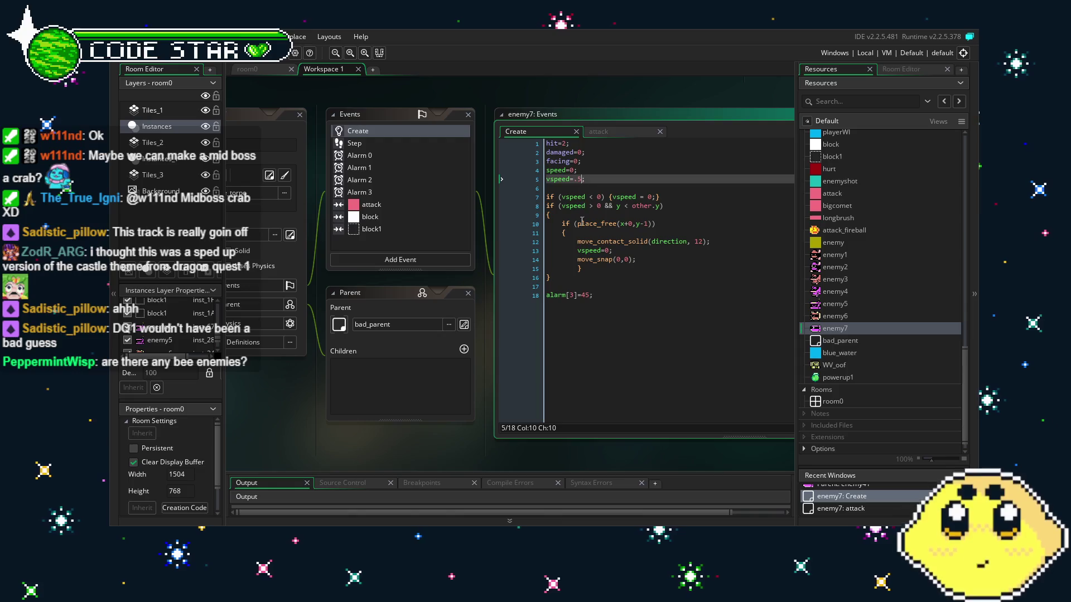
{"action": "type", "text": "1"}
{"action": "left_click", "coordinate": [609, 369]}
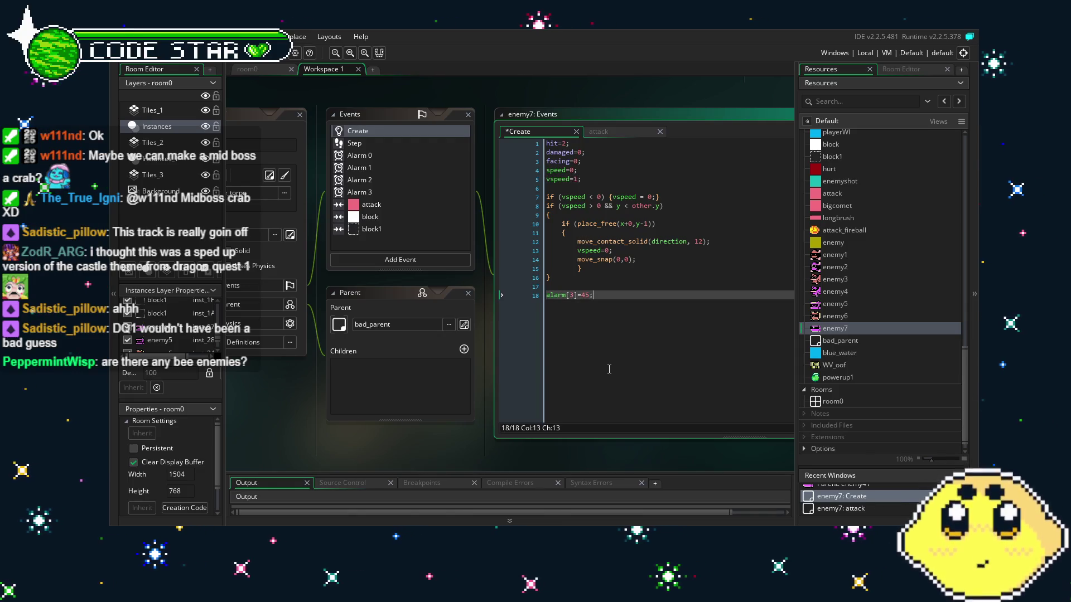
{"action": "left_click_drag", "start_coordinate": [585, 182], "coordinate": [490, 185]}
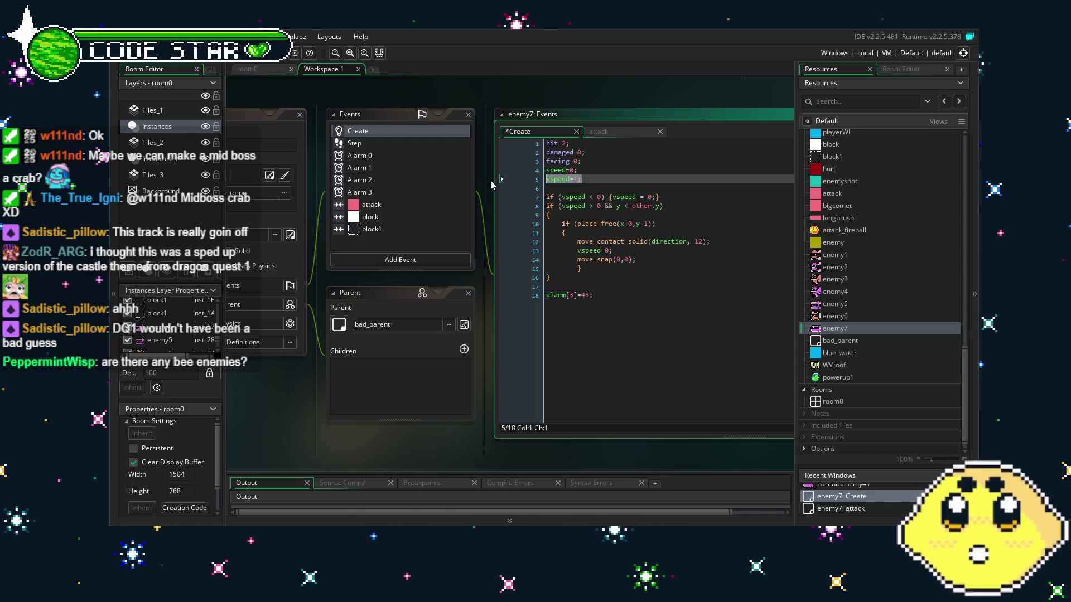
{"action": "key", "text": "BackSpace"}
{"action": "key", "text": "BackSpace"}
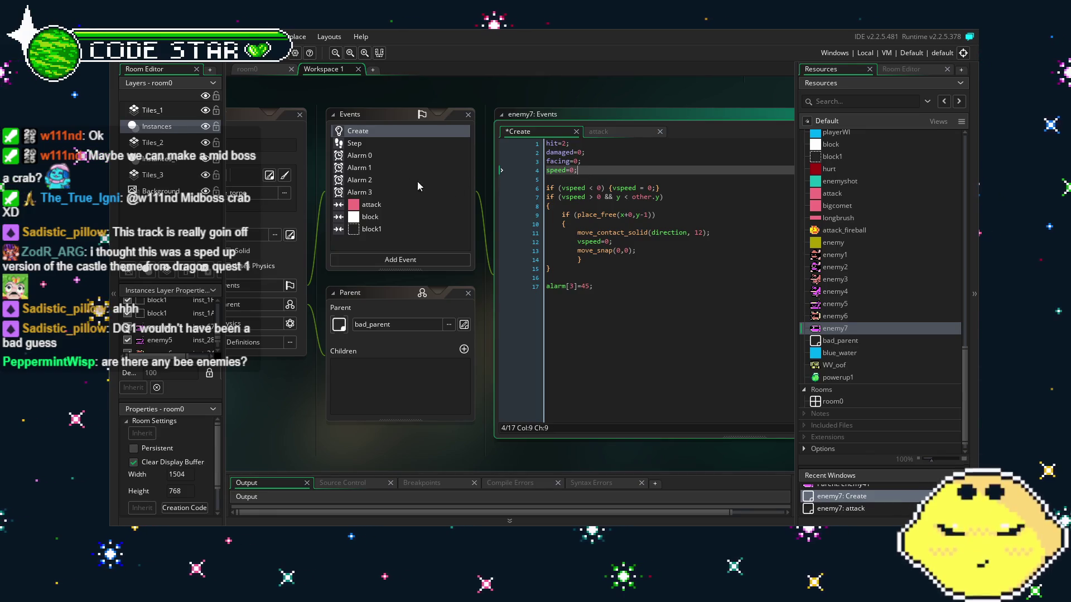
Step: Remove enemy7's Alarm 3 event
{"action": "left_click", "coordinate": [360, 144]}
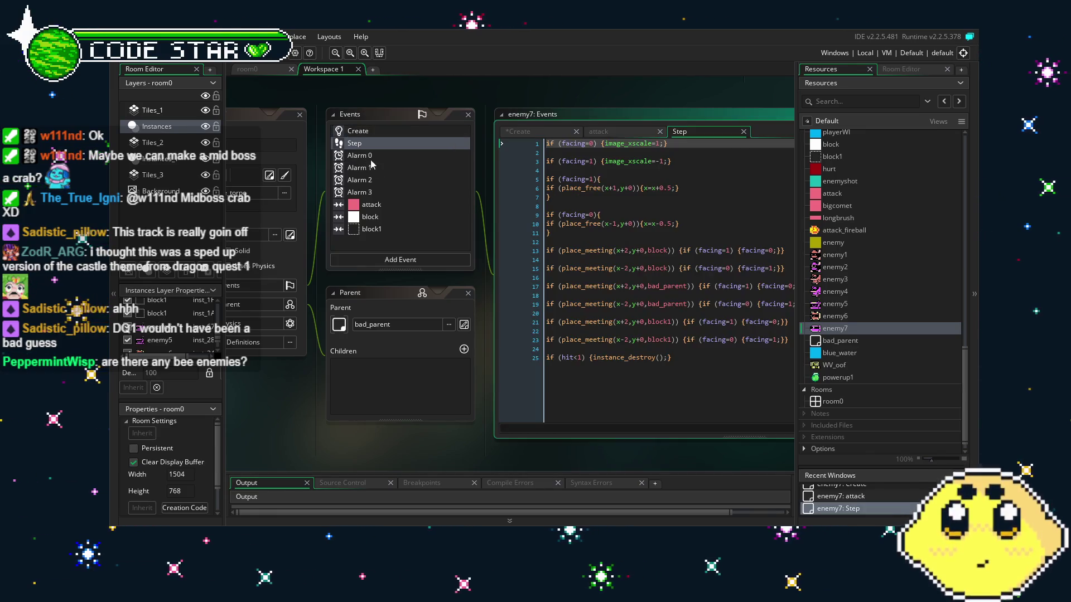
{"action": "left_click", "coordinate": [376, 192]}
{"action": "left_click", "coordinate": [374, 190]}
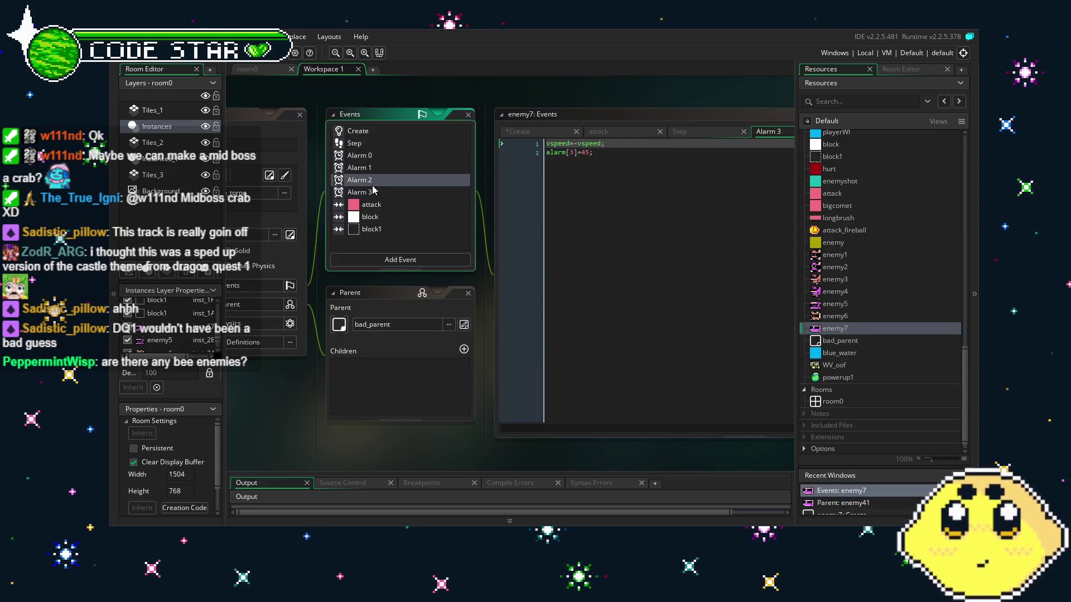
{"action": "key", "text": "Delete"}
{"action": "key", "text": "Return"}
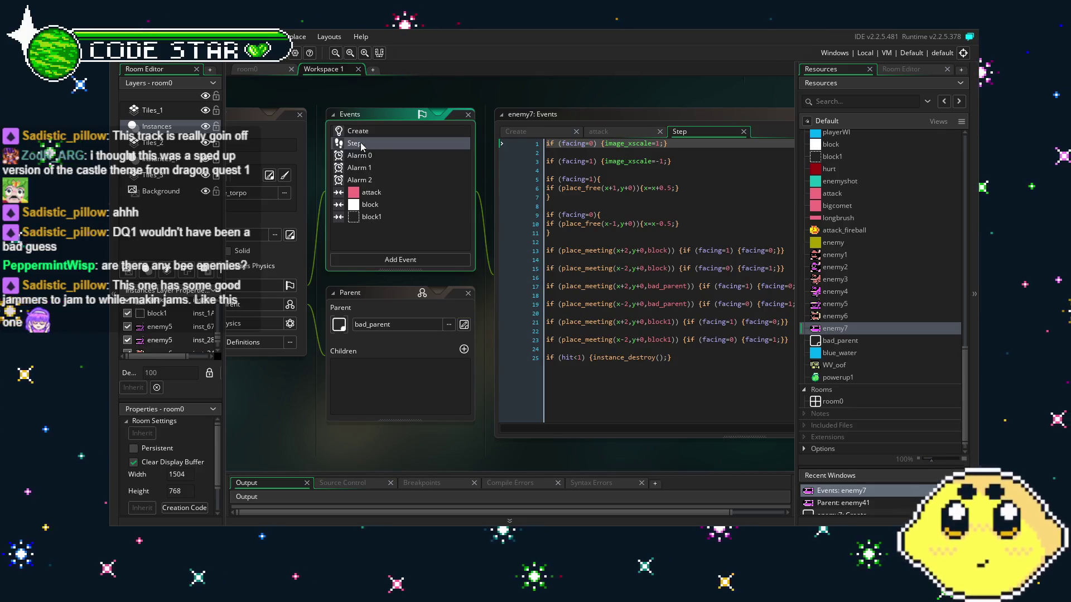
Step: Delete the leftover alarm[3]=45 line from enemy7's Create code and save
{"action": "left_click", "coordinate": [383, 170]}
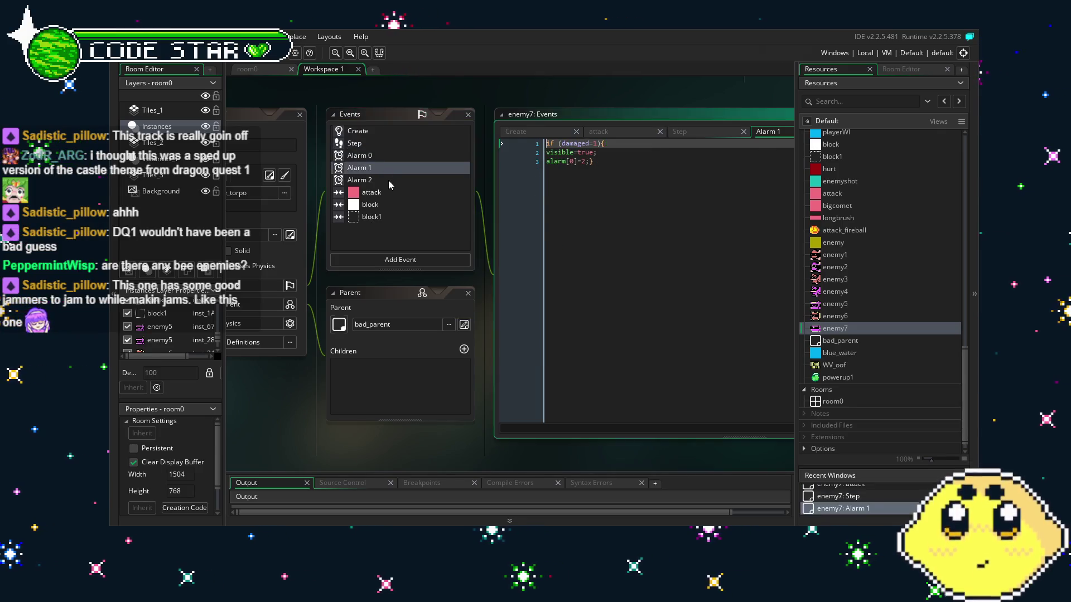
{"action": "left_click", "coordinate": [369, 132]}
{"action": "left_click", "coordinate": [509, 329]}
{"action": "key", "text": "BackSpace"}
{"action": "key", "text": "BackSpace"}
{"action": "key", "text": "BackSpace"}
{"action": "key", "text": "ctrl+s"}
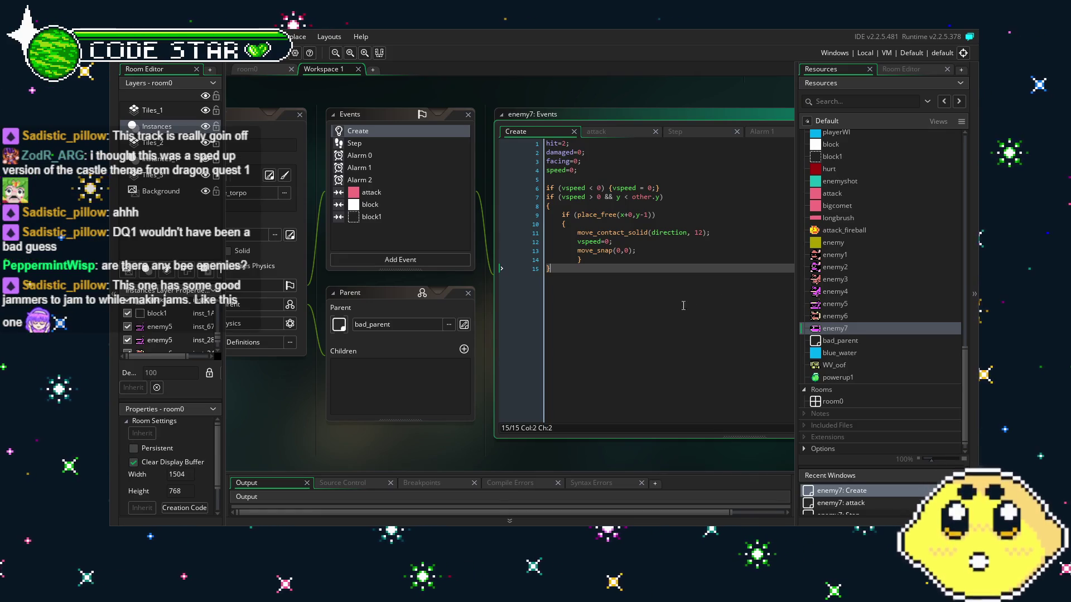
Step: Open the enemy1 object for reference, then return to the room0 layout
{"action": "left_click", "coordinate": [817, 259]}
{"action": "double_click", "coordinate": [818, 265]}
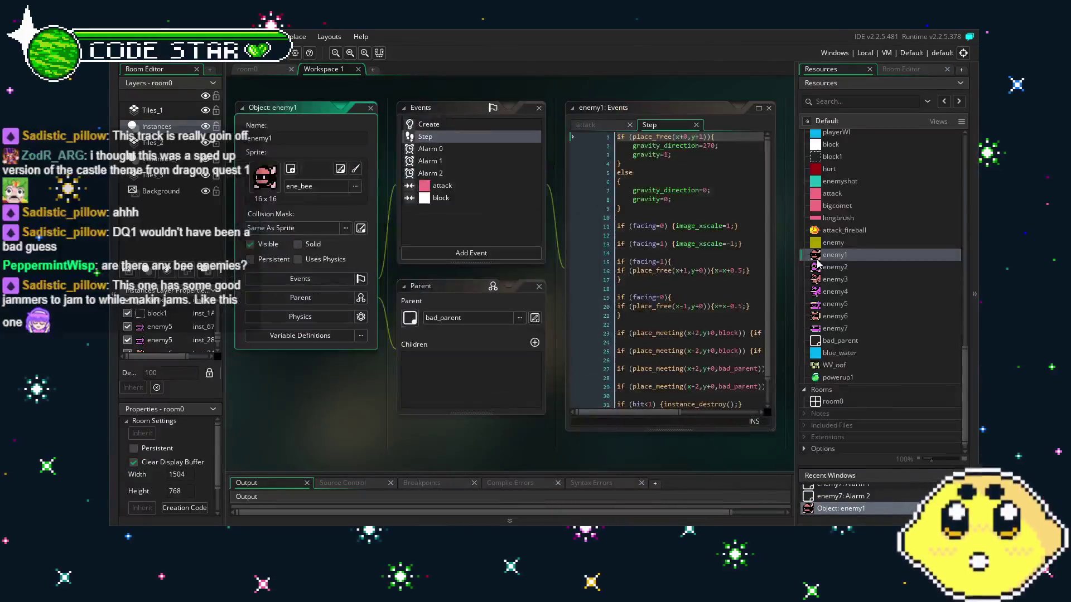
{"action": "scroll", "coordinate": [870, 269], "scroll_direction": "up", "scroll_amount": 5}
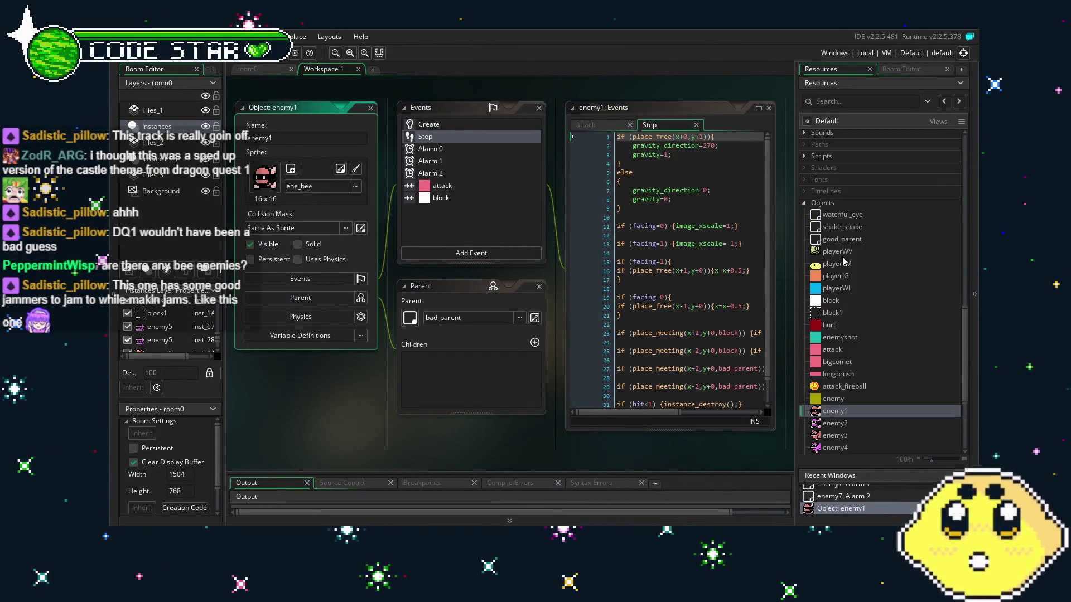
{"action": "left_click", "coordinate": [257, 70]}
{"action": "scroll", "coordinate": [455, 267], "scroll_direction": "up", "scroll_amount": 4}
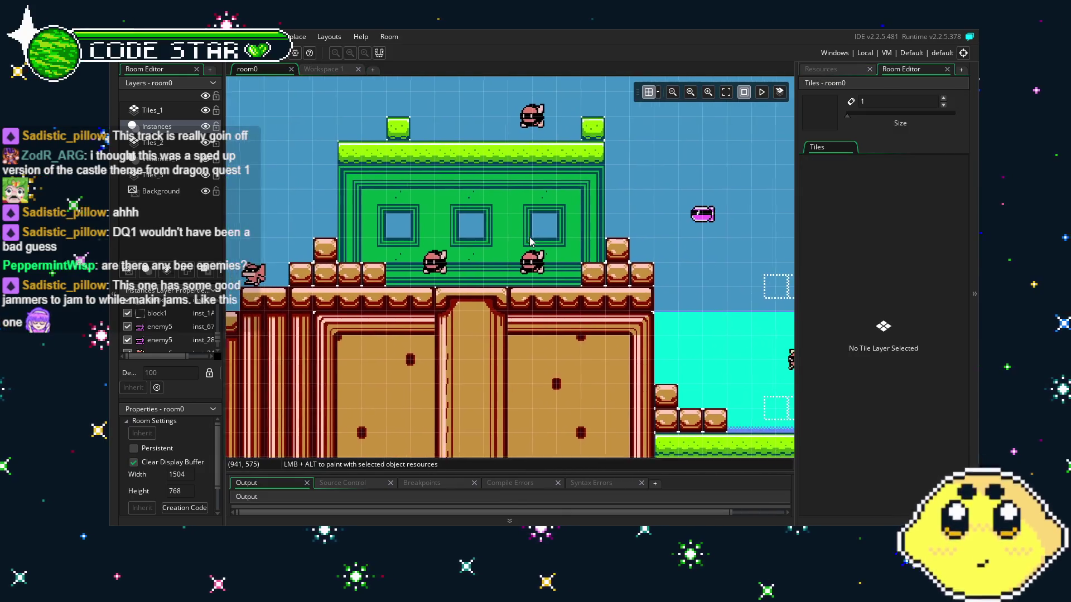
{"action": "scroll", "coordinate": [455, 271], "scroll_direction": "down", "scroll_amount": 2}
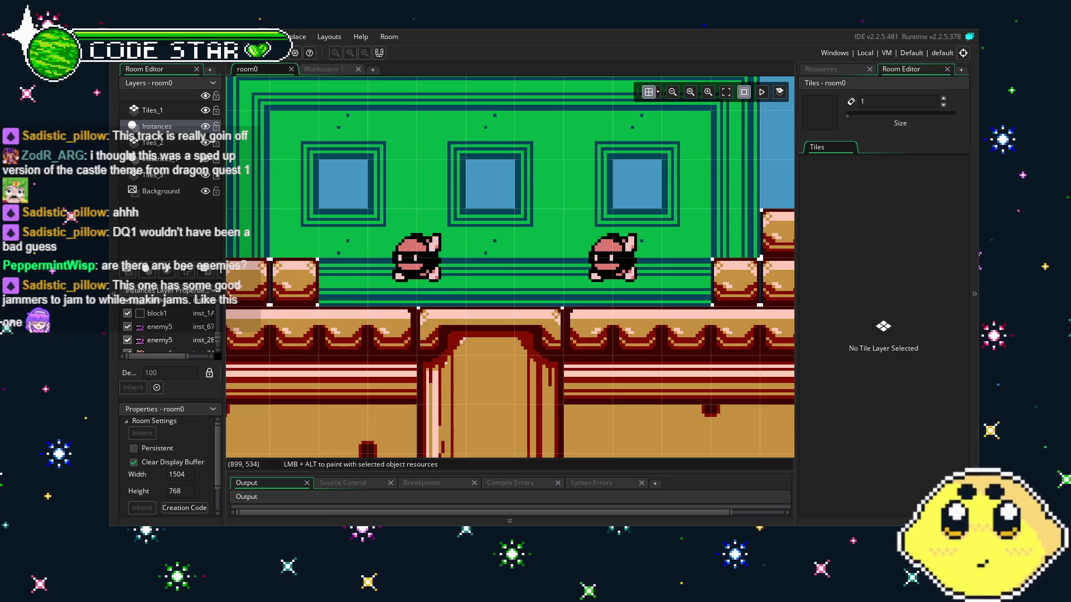
{"action": "left_click_drag", "start_coordinate": [586, 365], "coordinate": [505, 409]}
{"action": "scroll", "coordinate": [468, 410], "scroll_direction": "down", "scroll_amount": 3}
{"action": "scroll", "coordinate": [390, 419], "scroll_direction": "up", "scroll_amount": 3}
{"action": "mouse_move", "coordinate": [359, 452]}
{"action": "left_mouse_down"}
{"action": "mouse_move", "coordinate": [608, 287]}
{"action": "mouse_move", "coordinate": [585, 356]}
{"action": "mouse_move", "coordinate": [670, 362]}
{"action": "left_mouse_up"}
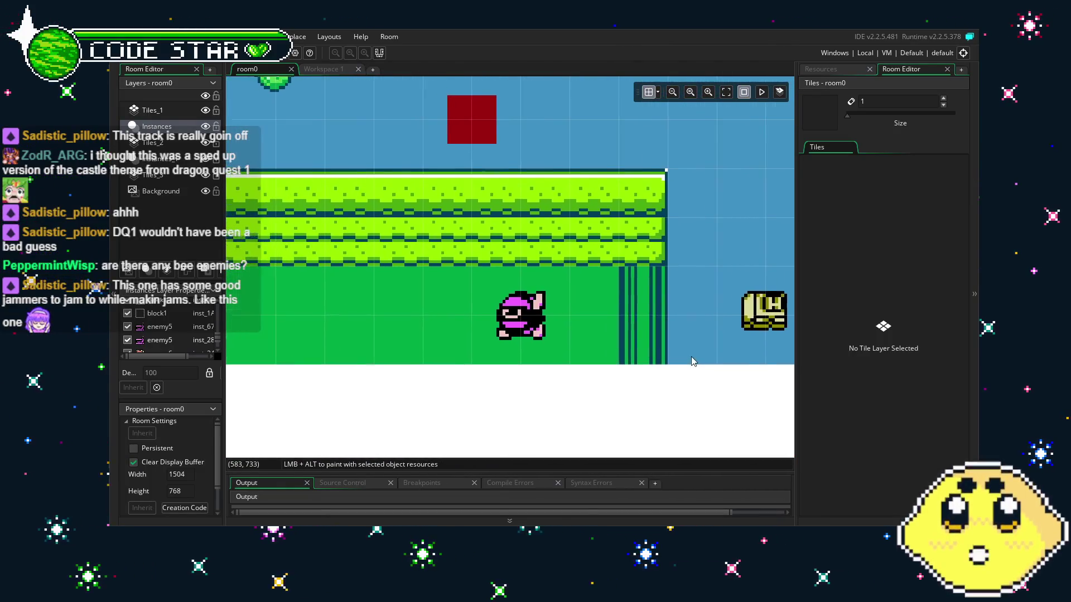
{"action": "scroll", "coordinate": [613, 370], "scroll_direction": "up", "scroll_amount": 3}
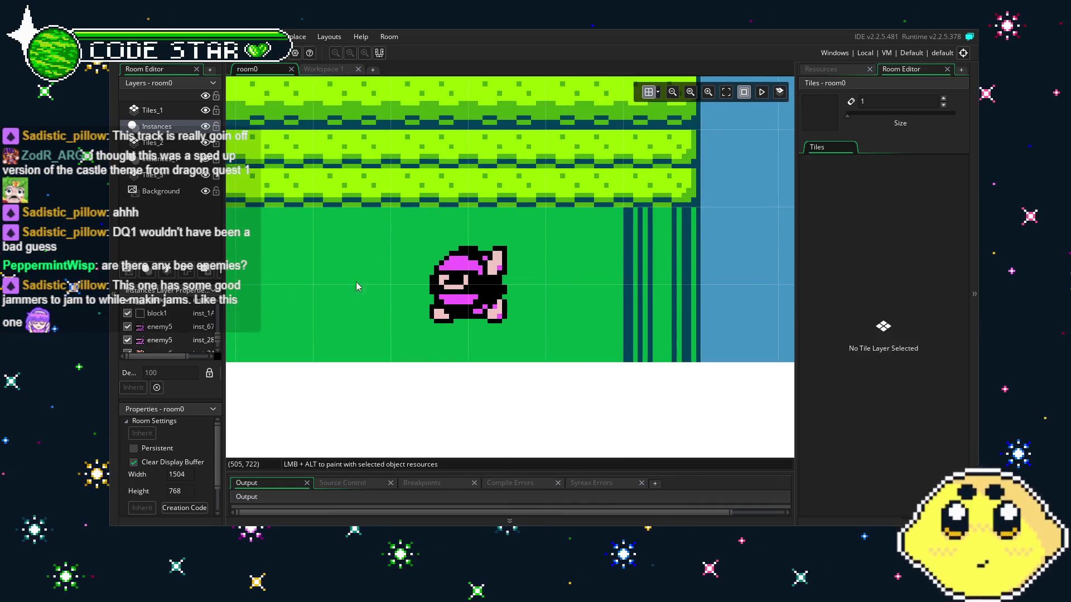
{"action": "mouse_move", "coordinate": [338, 312]}
{"action": "left_mouse_down"}
{"action": "mouse_move", "coordinate": [442, 324]}
{"action": "mouse_move", "coordinate": [402, 357]}
{"action": "mouse_move", "coordinate": [357, 368]}
{"action": "mouse_move", "coordinate": [430, 327]}
{"action": "mouse_move", "coordinate": [405, 366]}
{"action": "left_mouse_up"}
{"action": "scroll", "coordinate": [370, 315], "scroll_direction": "down", "scroll_amount": 2}
{"action": "scroll", "coordinate": [441, 328], "scroll_direction": "down", "scroll_amount": 2}
{"action": "left_click_drag", "start_coordinate": [582, 314], "coordinate": [391, 320]}
{"action": "scroll", "coordinate": [574, 335], "scroll_direction": "up", "scroll_amount": 2}
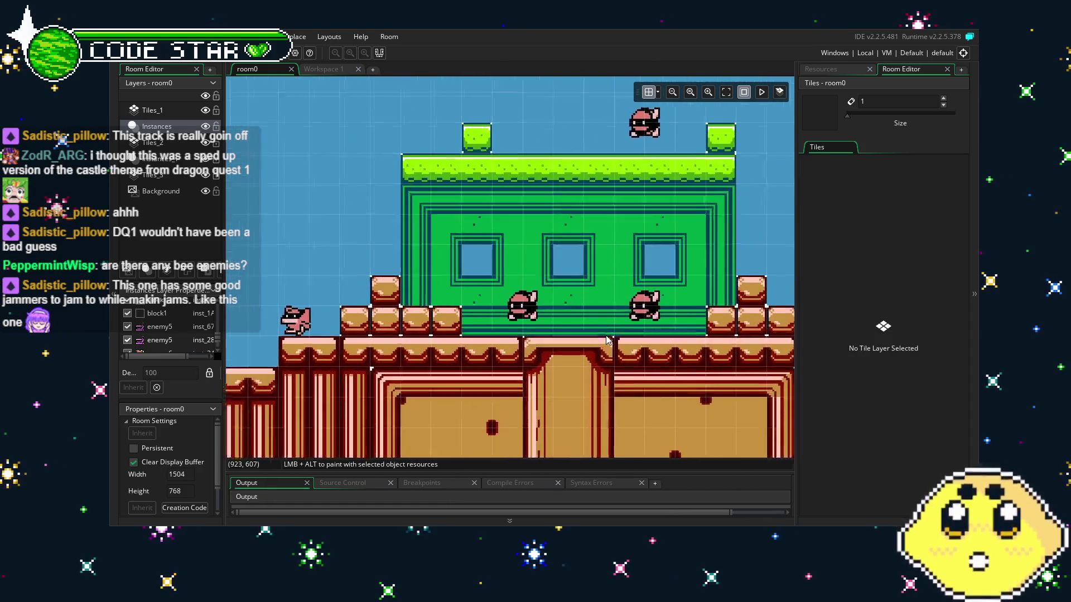
{"action": "left_click_drag", "start_coordinate": [575, 343], "coordinate": [423, 336]}
{"action": "scroll", "coordinate": [517, 333], "scroll_direction": "up", "scroll_amount": 1}
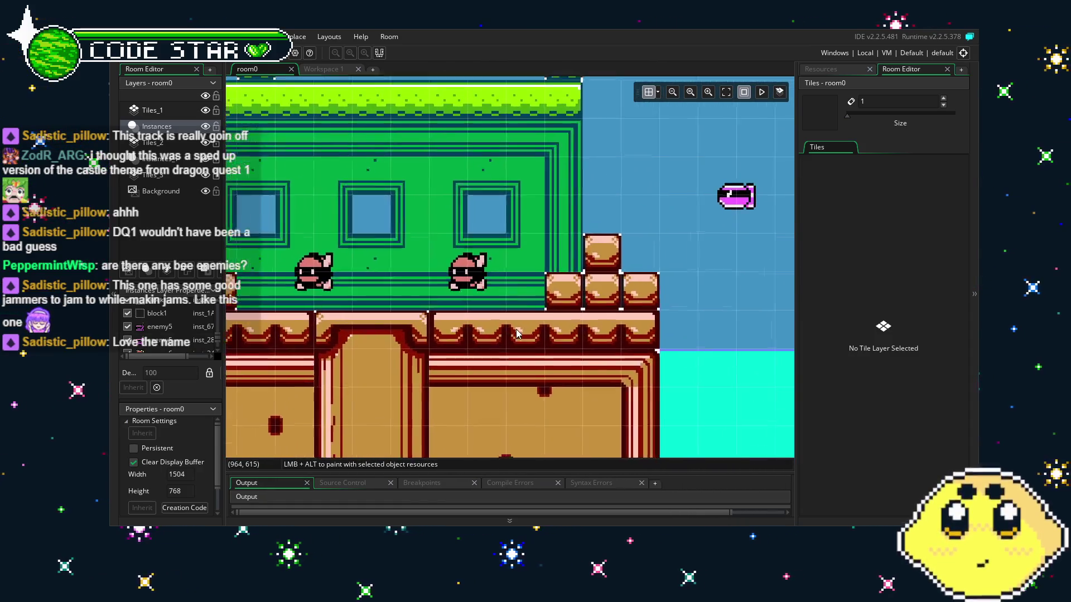
{"action": "scroll", "coordinate": [517, 334], "scroll_direction": "down", "scroll_amount": 1}
{"action": "left_click_drag", "start_coordinate": [517, 333], "coordinate": [485, 350]}
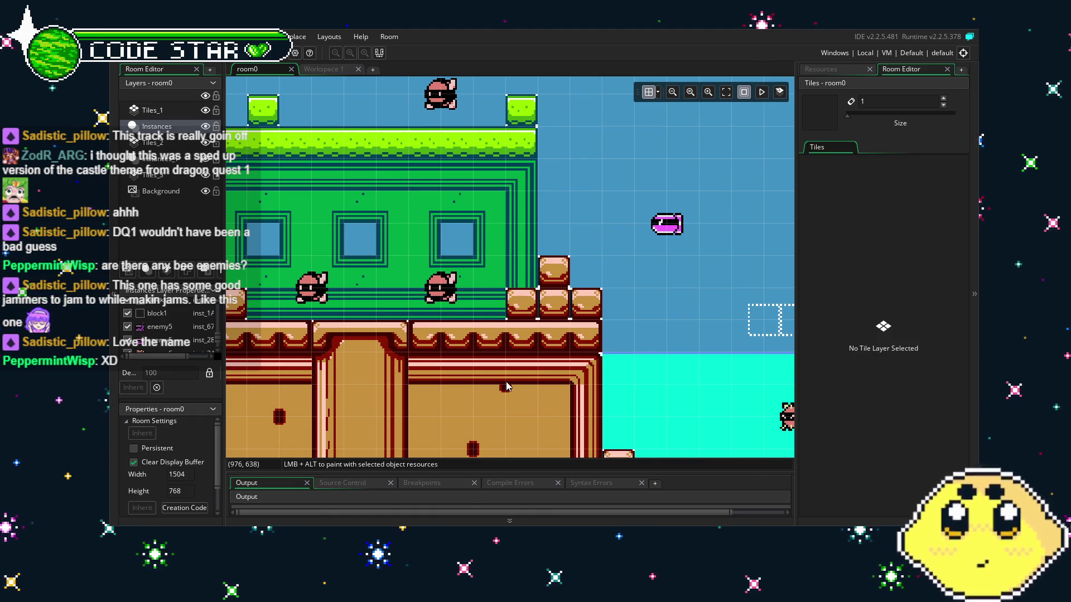
Step: Pan the room view across the water area to review the placed torpedoes
{"action": "scroll", "coordinate": [446, 317], "scroll_direction": "up", "scroll_amount": 2}
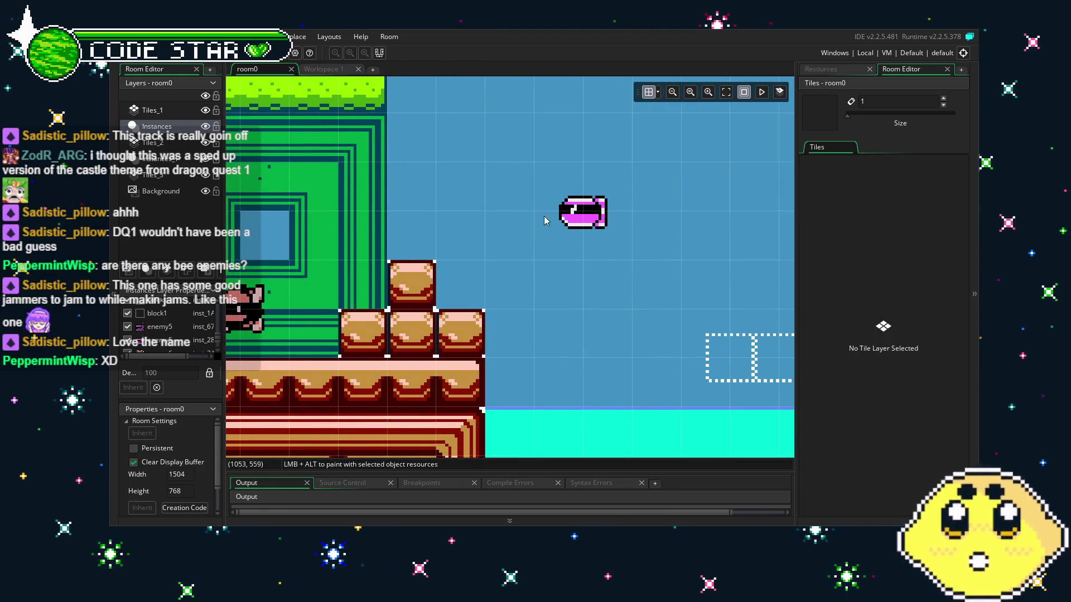
{"action": "scroll", "coordinate": [502, 240], "scroll_direction": "down", "scroll_amount": 5}
{"action": "scroll", "coordinate": [502, 239], "scroll_direction": "right", "scroll_amount": 5}
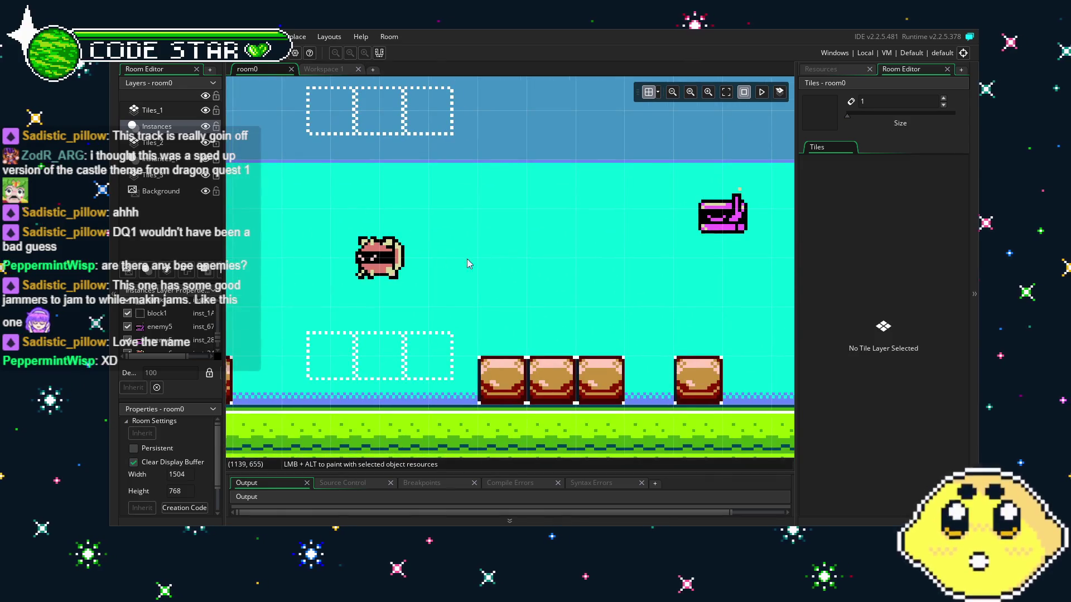
{"action": "scroll", "coordinate": [441, 261], "scroll_direction": "right", "scroll_amount": 8}
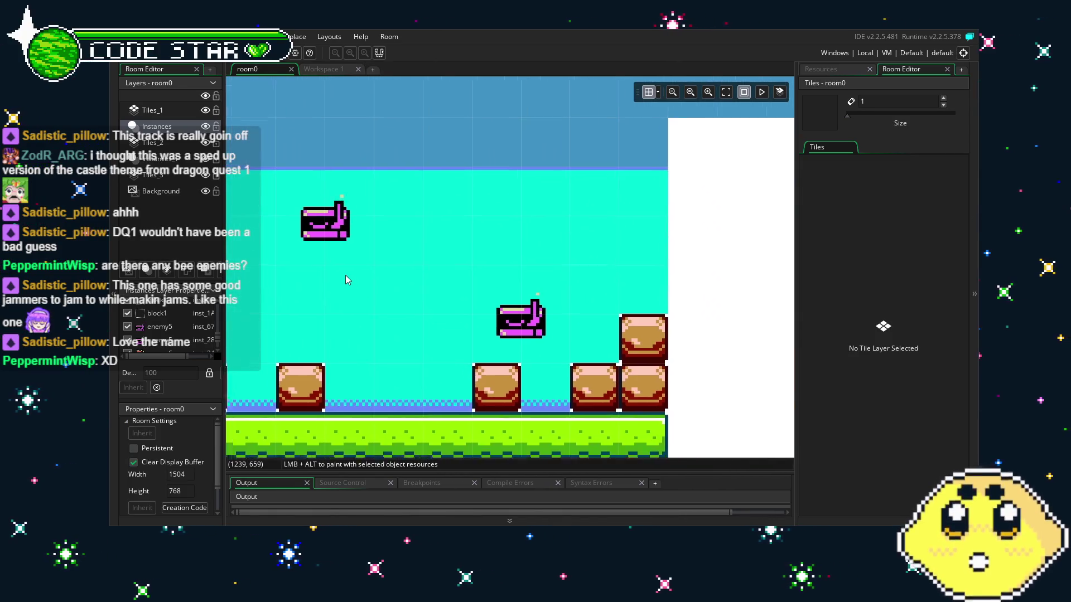
{"action": "scroll", "coordinate": [353, 276], "scroll_direction": "left", "scroll_amount": 3}
{"action": "scroll", "coordinate": [353, 276], "scroll_direction": "up", "scroll_amount": 1}
{"action": "scroll", "coordinate": [306, 299], "scroll_direction": "down", "scroll_amount": 1}
{"action": "scroll", "coordinate": [530, 354], "scroll_direction": "left", "scroll_amount": 3}
{"action": "scroll", "coordinate": [463, 346], "scroll_direction": "down", "scroll_amount": 2}
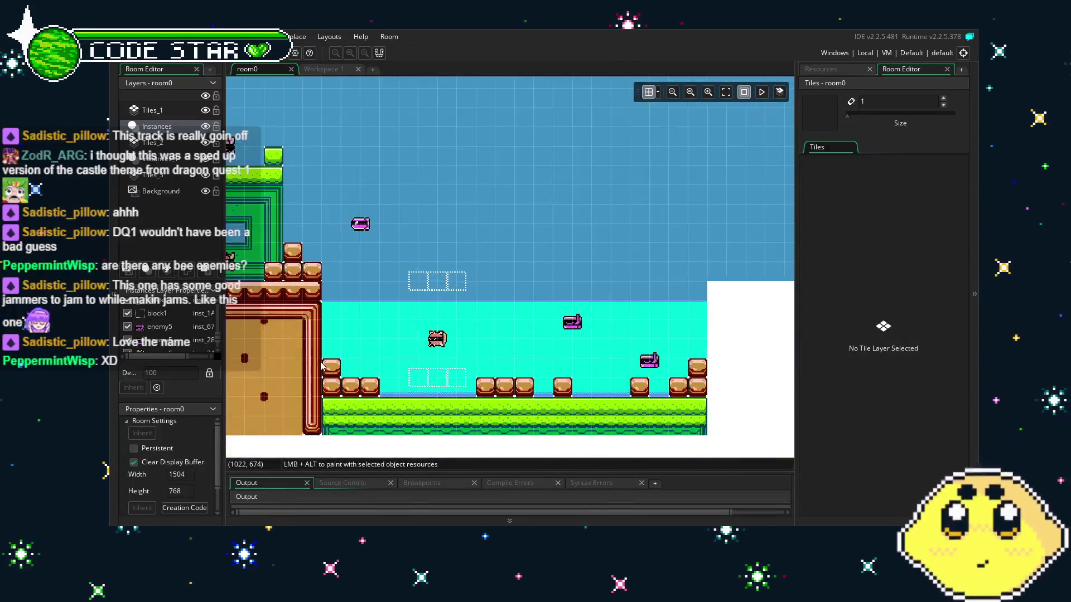
Step: Pan over the castle and its stairs, then bring back the Resources list
{"action": "left_click_drag", "start_coordinate": [320, 366], "coordinate": [662, 346]}
{"action": "scroll", "coordinate": [664, 337], "scroll_direction": "right", "scroll_amount": 5}
{"action": "scroll", "coordinate": [681, 334], "scroll_direction": "left", "scroll_amount": 10}
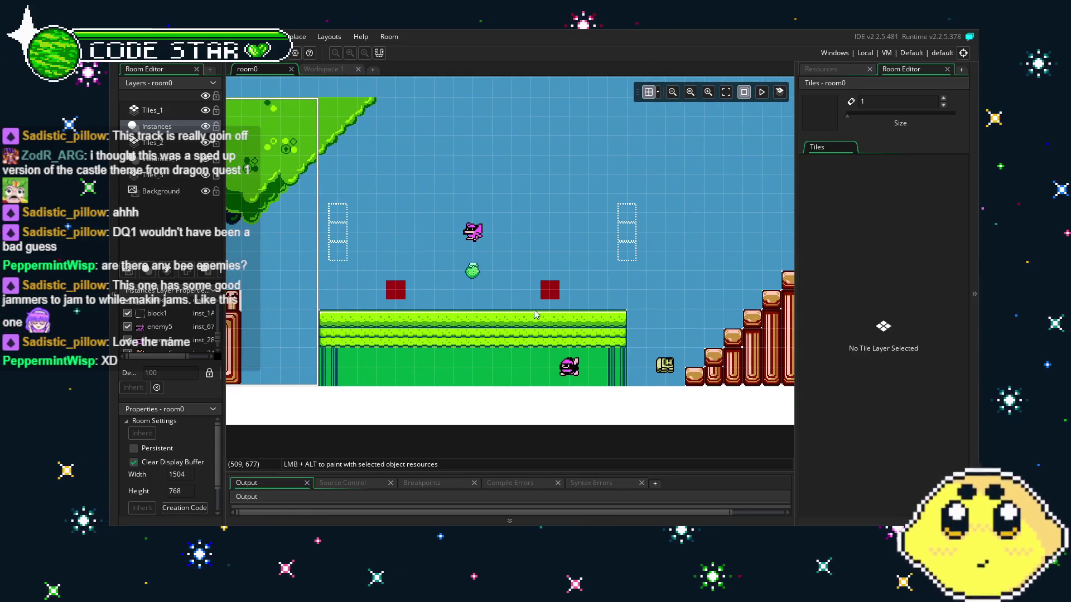
{"action": "scroll", "coordinate": [441, 225], "scroll_direction": "up", "scroll_amount": 6}
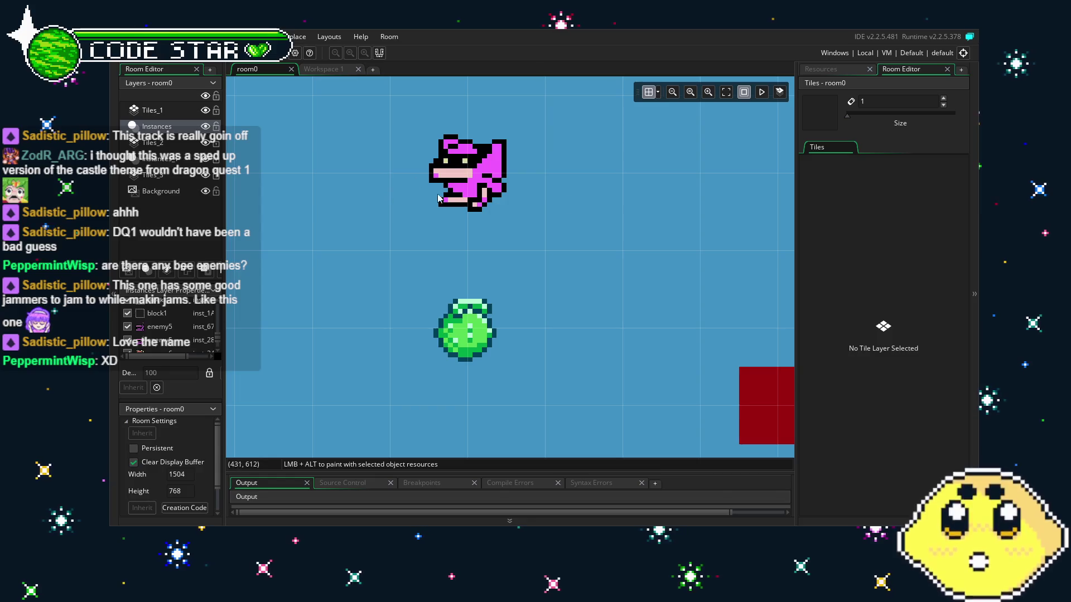
{"action": "scroll", "coordinate": [437, 272], "scroll_direction": "down", "scroll_amount": 6}
{"action": "left_click_drag", "start_coordinate": [718, 347], "coordinate": [333, 352]}
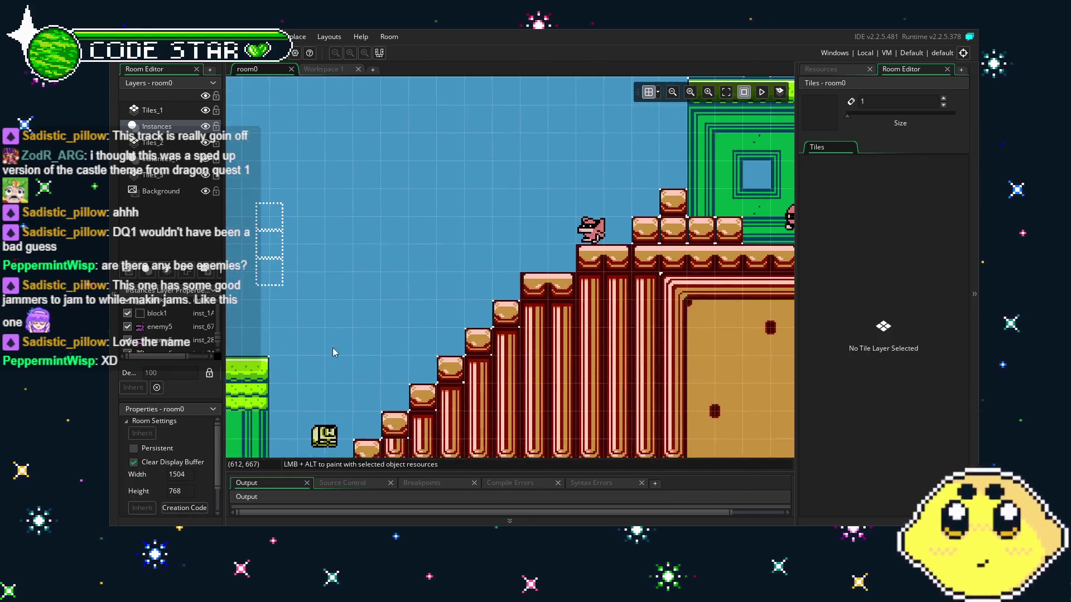
{"action": "scroll", "coordinate": [438, 309], "scroll_direction": "up", "scroll_amount": 4}
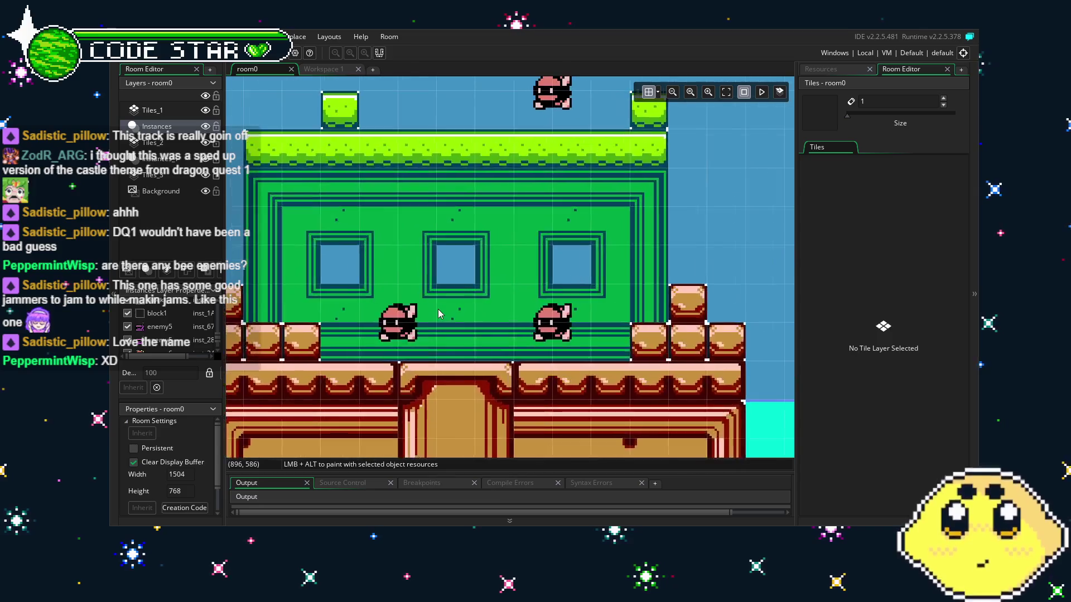
{"action": "scroll", "coordinate": [438, 309], "scroll_direction": "up", "scroll_amount": 1}
{"action": "scroll", "coordinate": [438, 309], "scroll_direction": "down", "scroll_amount": 1}
{"action": "mouse_move", "coordinate": [437, 309]}
{"action": "left_mouse_down"}
{"action": "mouse_move", "coordinate": [399, 311]}
{"action": "mouse_move", "coordinate": [540, 289]}
{"action": "left_mouse_up"}
{"action": "left_click", "coordinate": [827, 69]}
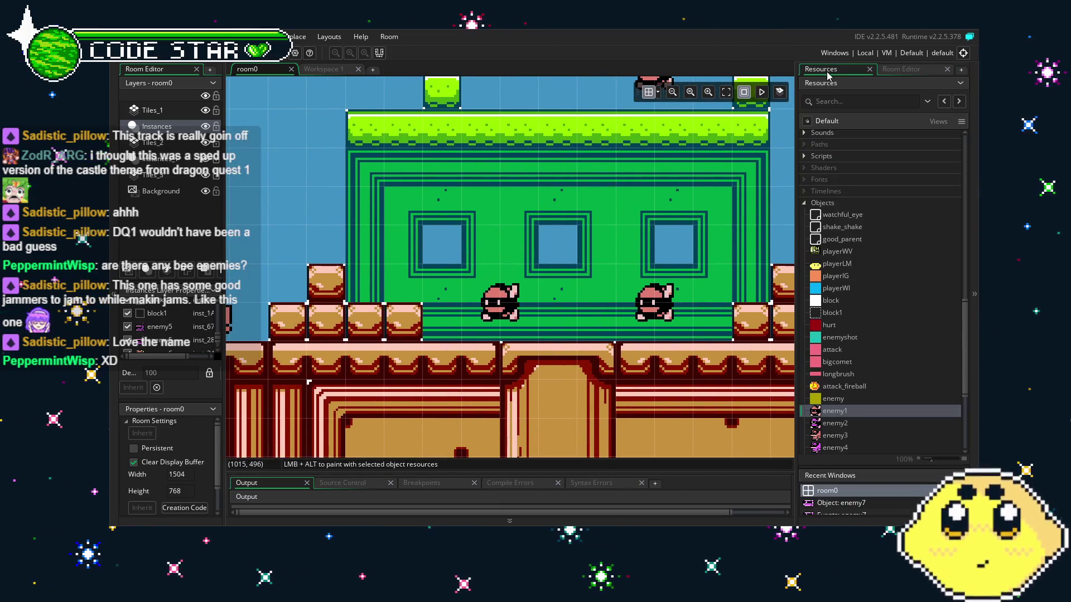
{"action": "scroll", "coordinate": [829, 410], "scroll_direction": "down", "scroll_amount": 4}
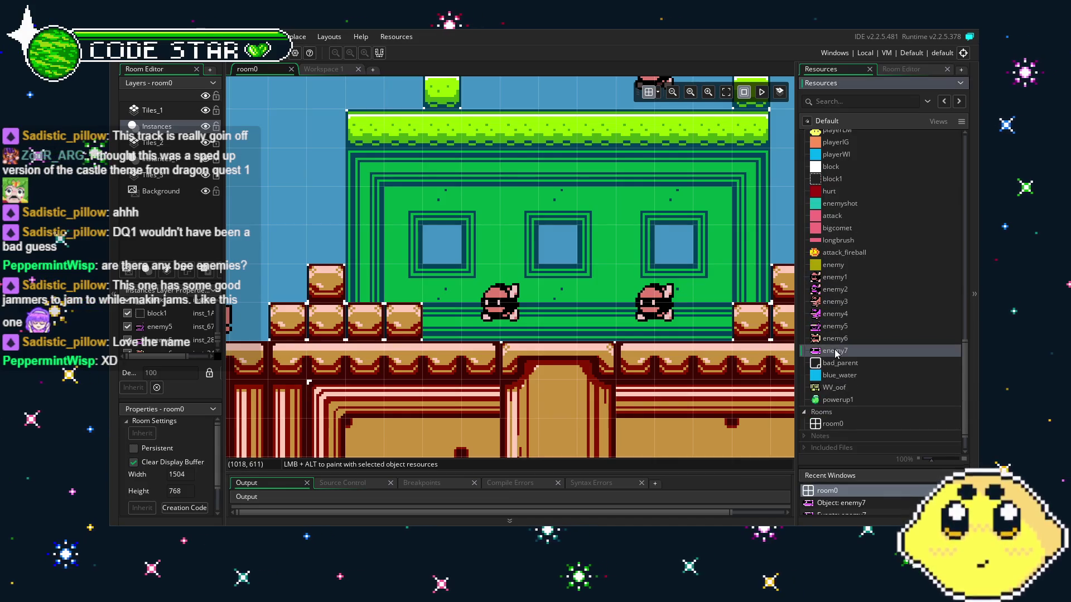
Step: Delete the place_meeting block and block1 turnaround lines from enemy7's Step code
{"action": "double_click", "coordinate": [835, 351]}
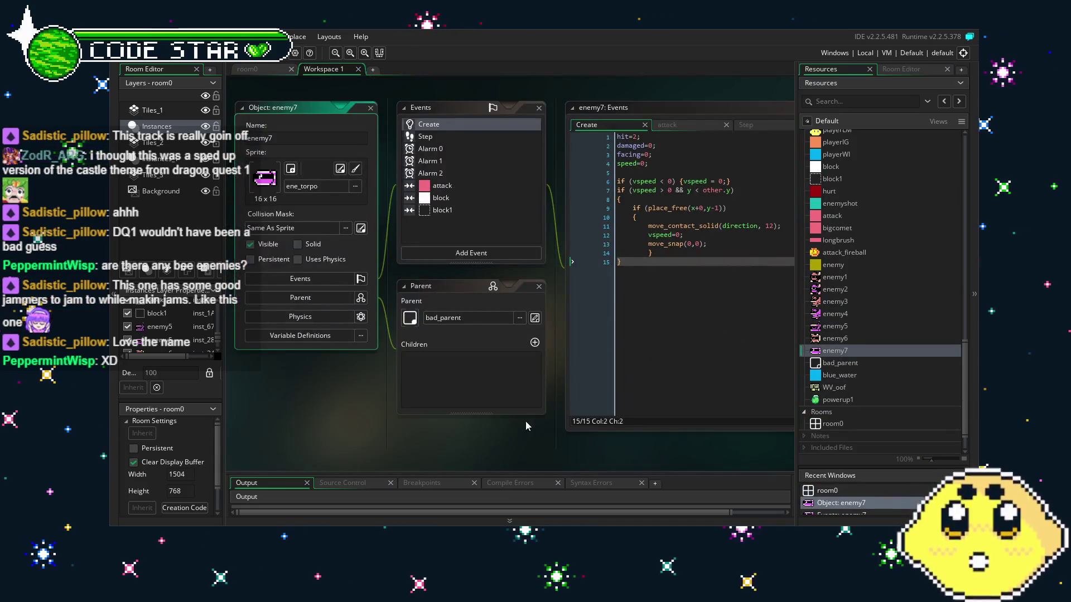
{"action": "left_click_drag", "start_coordinate": [525, 421], "coordinate": [473, 423]}
{"action": "left_click", "coordinate": [409, 209]}
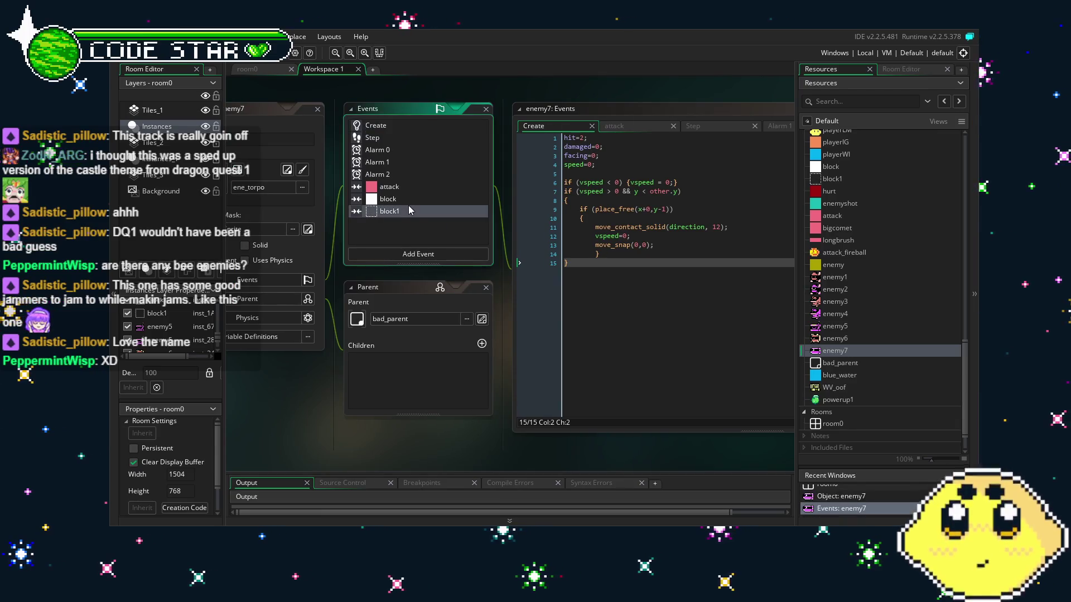
{"action": "left_click", "coordinate": [400, 198]}
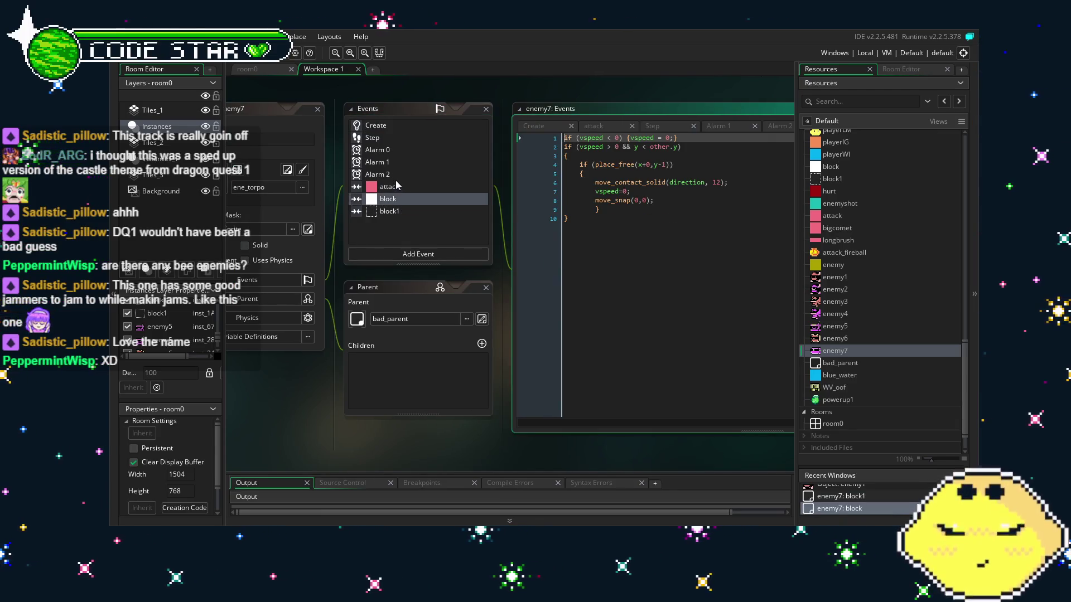
{"action": "left_click", "coordinate": [372, 138]}
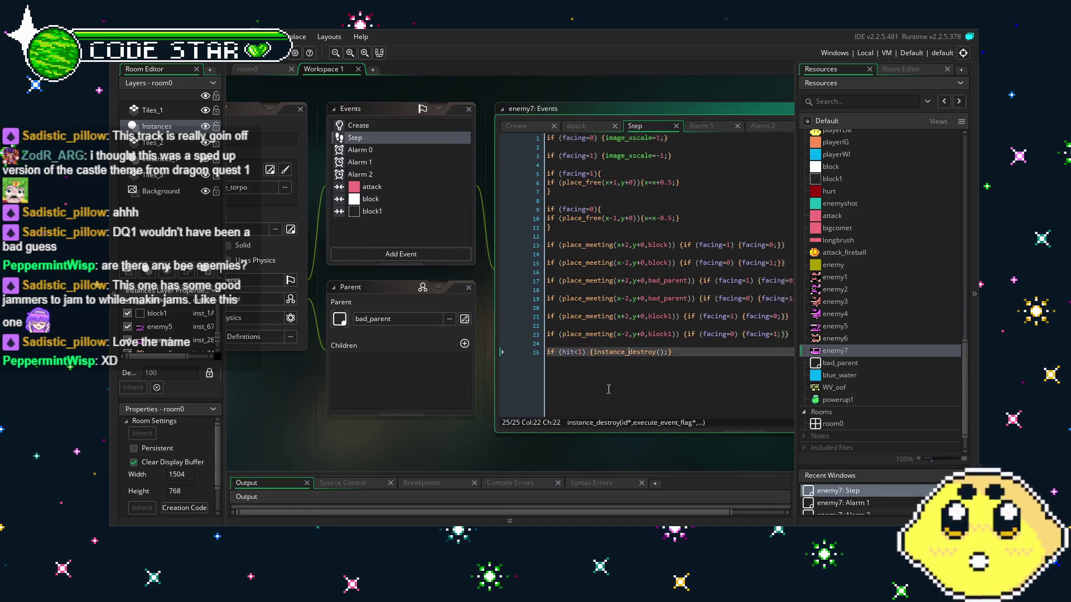
{"action": "left_click", "coordinate": [690, 326]}
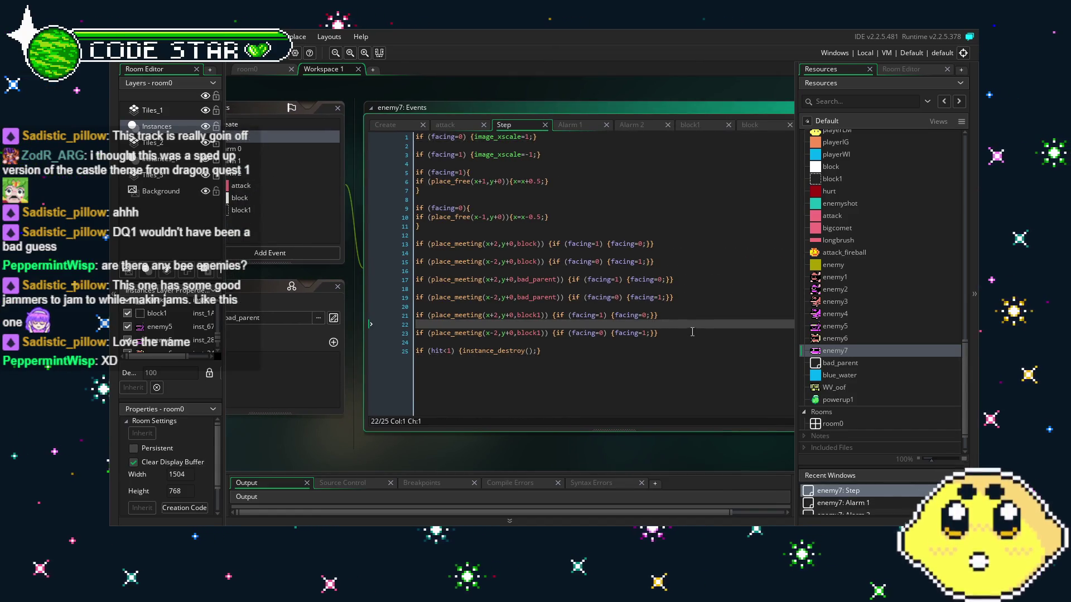
{"action": "mouse_move", "coordinate": [690, 333]}
{"action": "left_mouse_down"}
{"action": "mouse_move", "coordinate": [417, 333]}
{"action": "mouse_move", "coordinate": [405, 314]}
{"action": "left_mouse_up"}
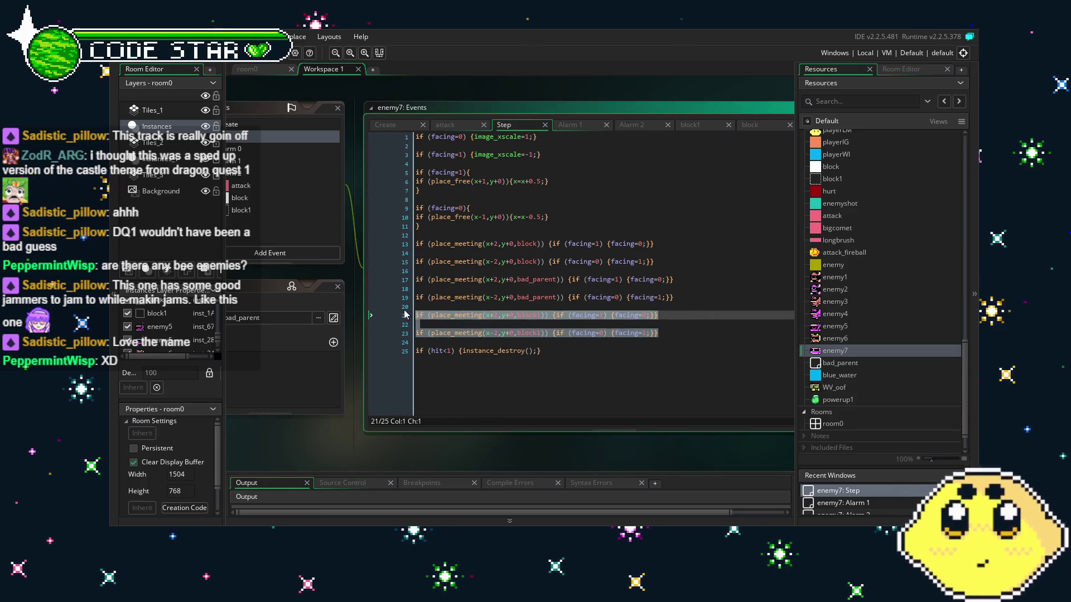
{"action": "key", "text": "BackSpace"}
{"action": "key", "text": "BackSpace"}
{"action": "key", "text": "BackSpace"}
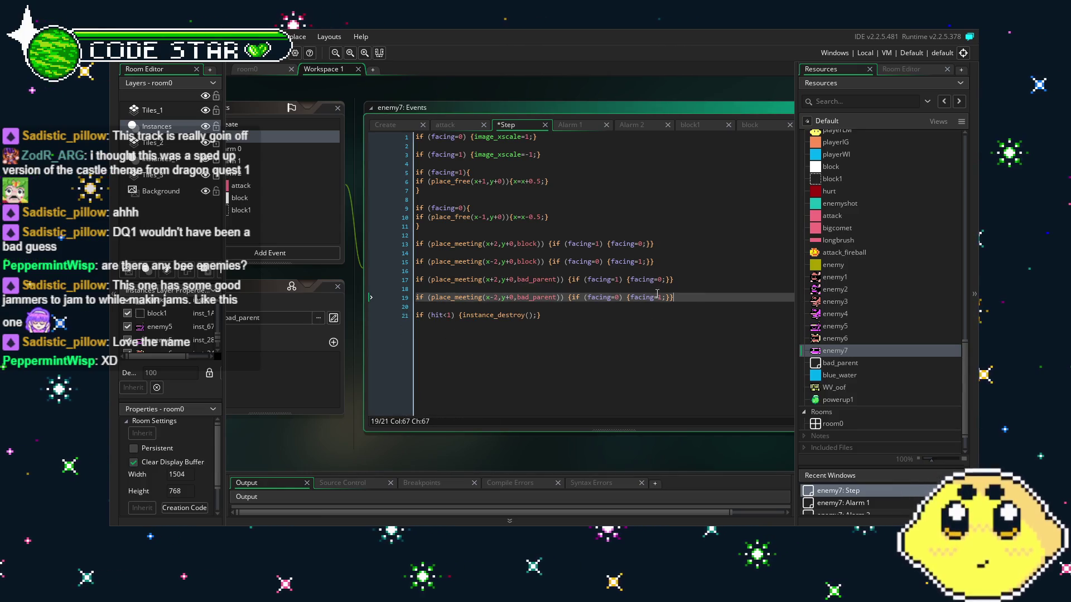
{"action": "left_click_drag", "start_coordinate": [656, 261], "coordinate": [372, 248]}
{"action": "key", "text": "BackSpace"}
{"action": "key", "text": "BackSpace"}
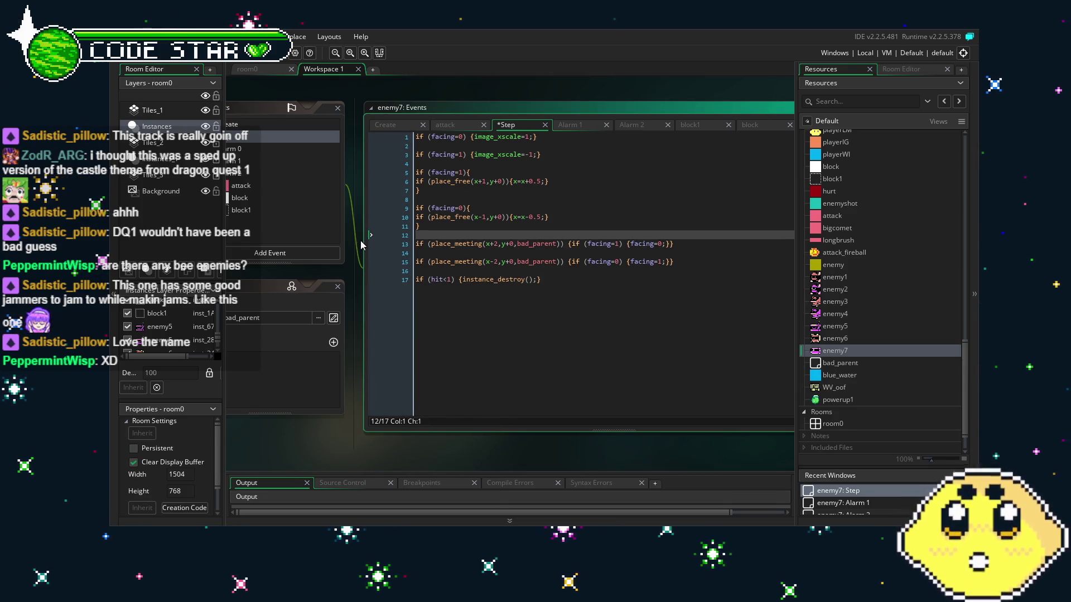
Step: Confirm enemy7's parent is bad_parent and return to room0
{"action": "left_click", "coordinate": [474, 279]}
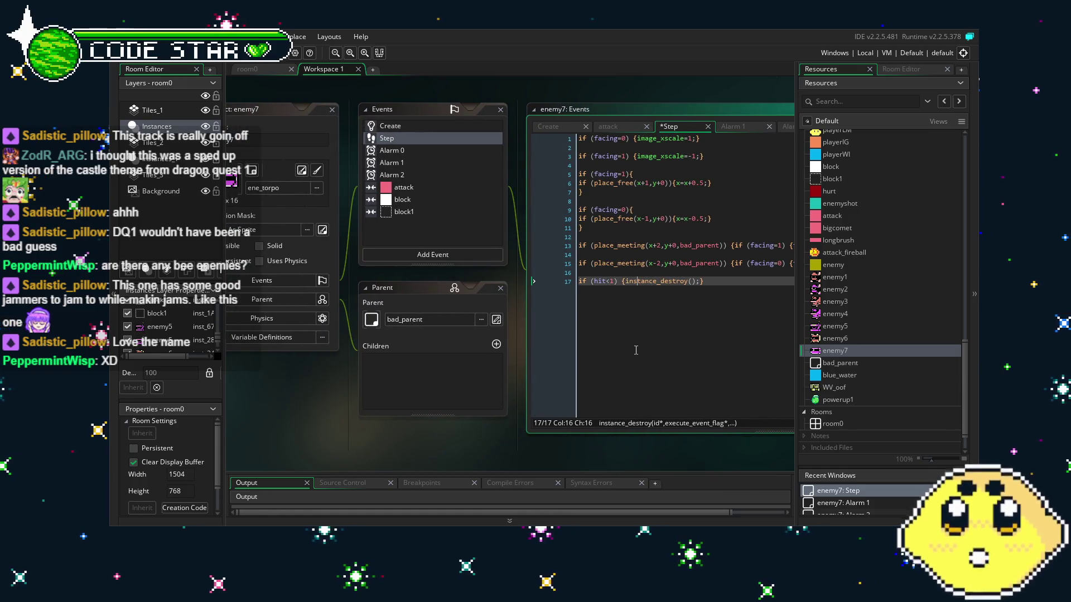
{"action": "left_click", "coordinate": [422, 413]}
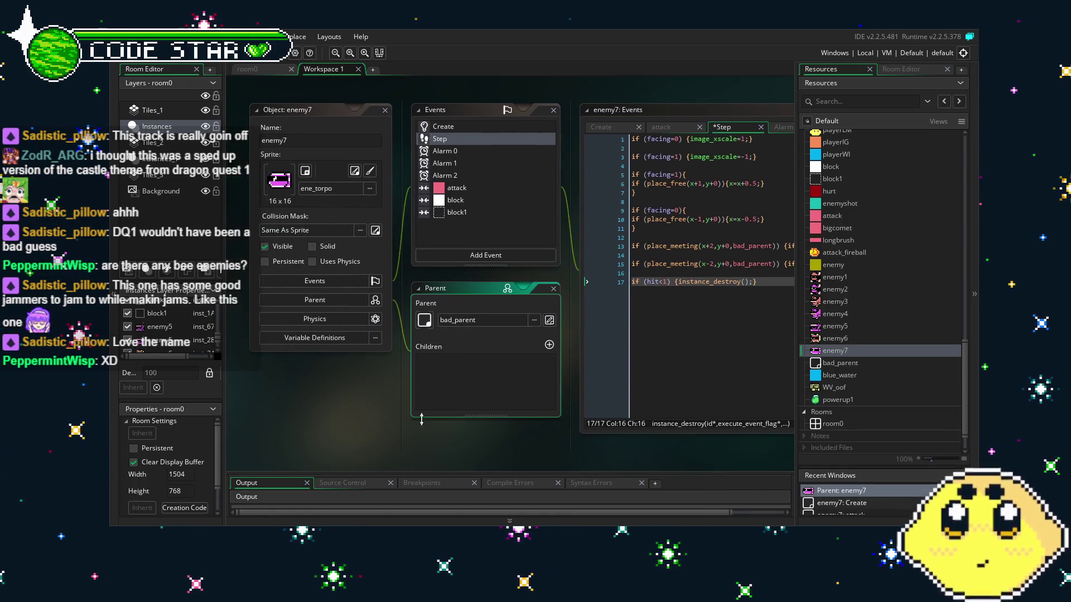
{"action": "left_click", "coordinate": [250, 70]}
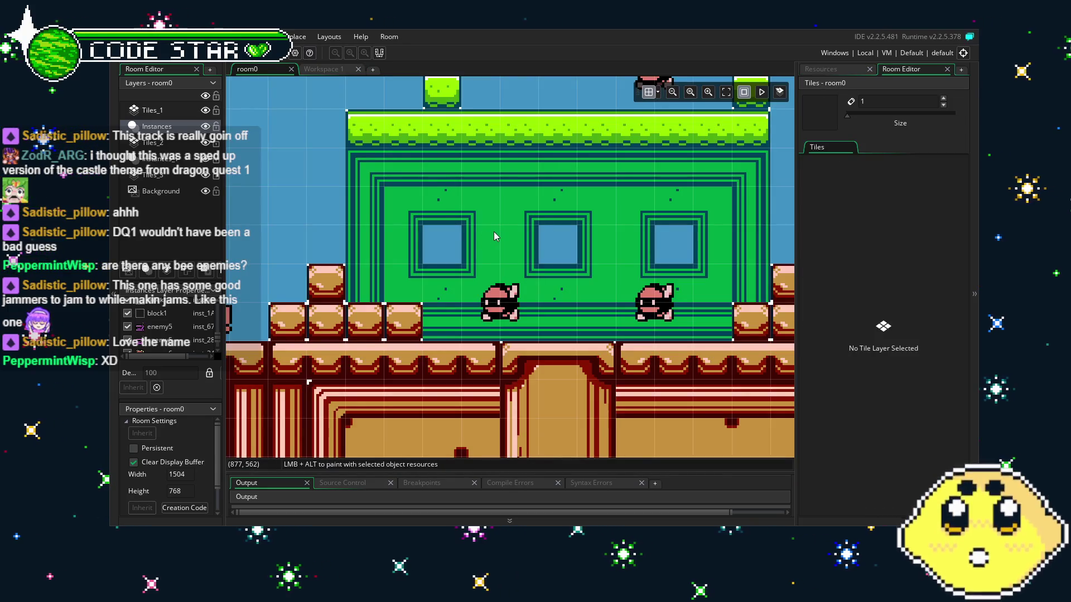
Step: Drag an enemy7 torpedo from the resource tree into room0, just above the cyan water
{"action": "scroll", "coordinate": [495, 237], "scroll_direction": "down", "scroll_amount": 2}
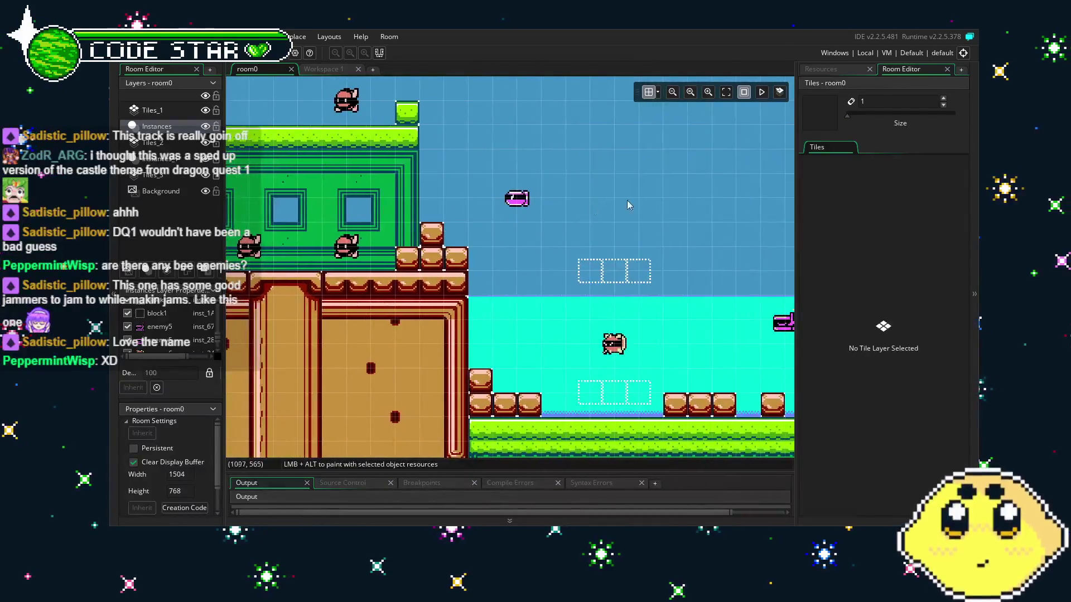
{"action": "left_click", "coordinate": [835, 69]}
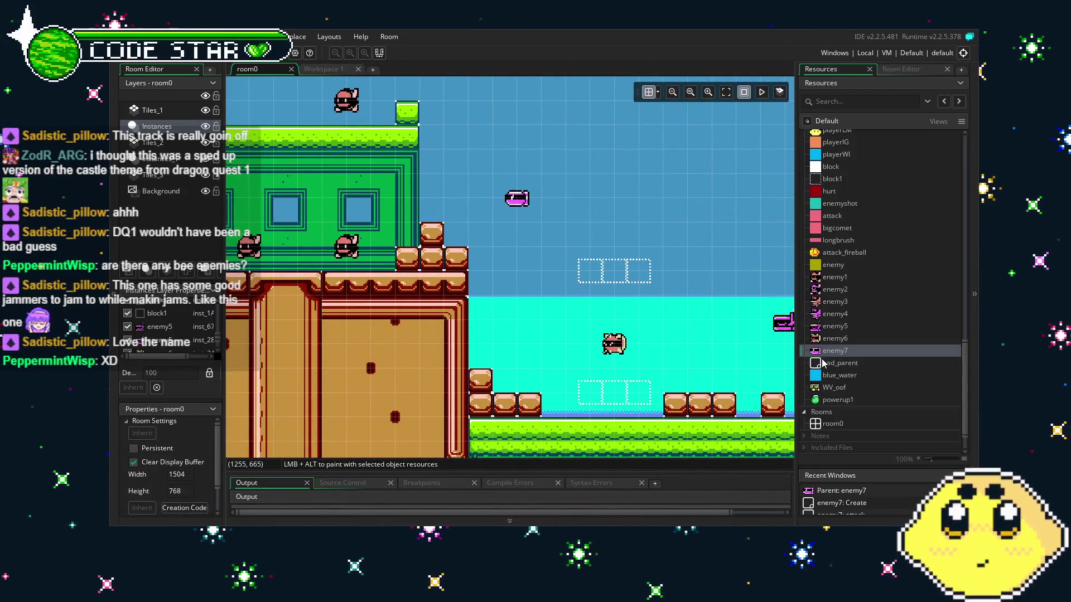
{"action": "mouse_move", "coordinate": [820, 355]}
{"action": "left_mouse_down"}
{"action": "mouse_move", "coordinate": [585, 270]}
{"action": "mouse_move", "coordinate": [517, 272]}
{"action": "mouse_move", "coordinate": [553, 273]}
{"action": "left_mouse_up"}
{"action": "scroll", "coordinate": [355, 283], "scroll_direction": "down", "scroll_amount": 4}
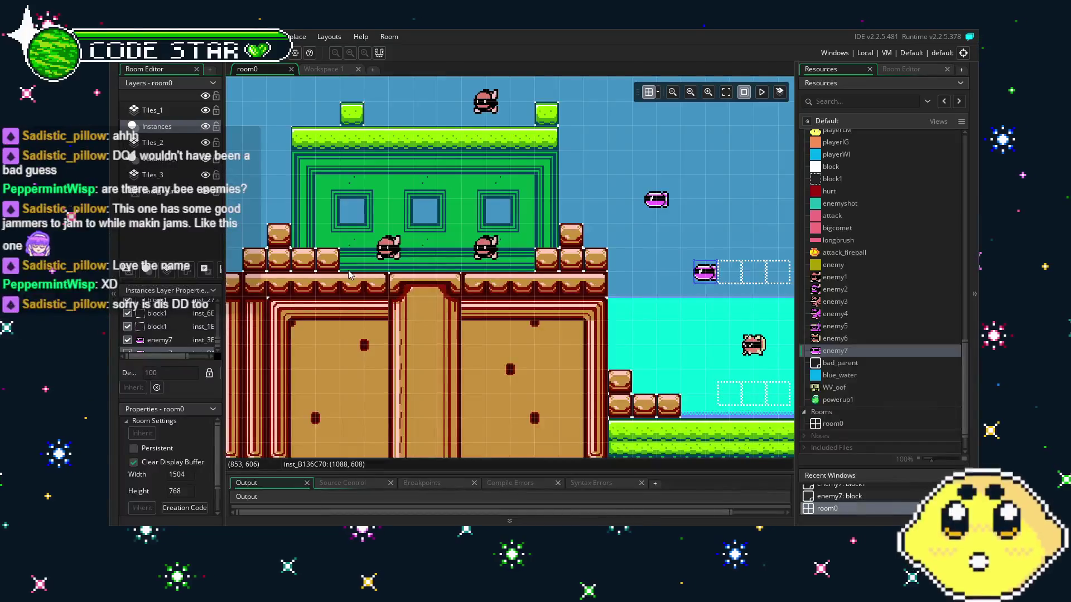
{"action": "left_click_drag", "start_coordinate": [498, 282], "coordinate": [520, 278]}
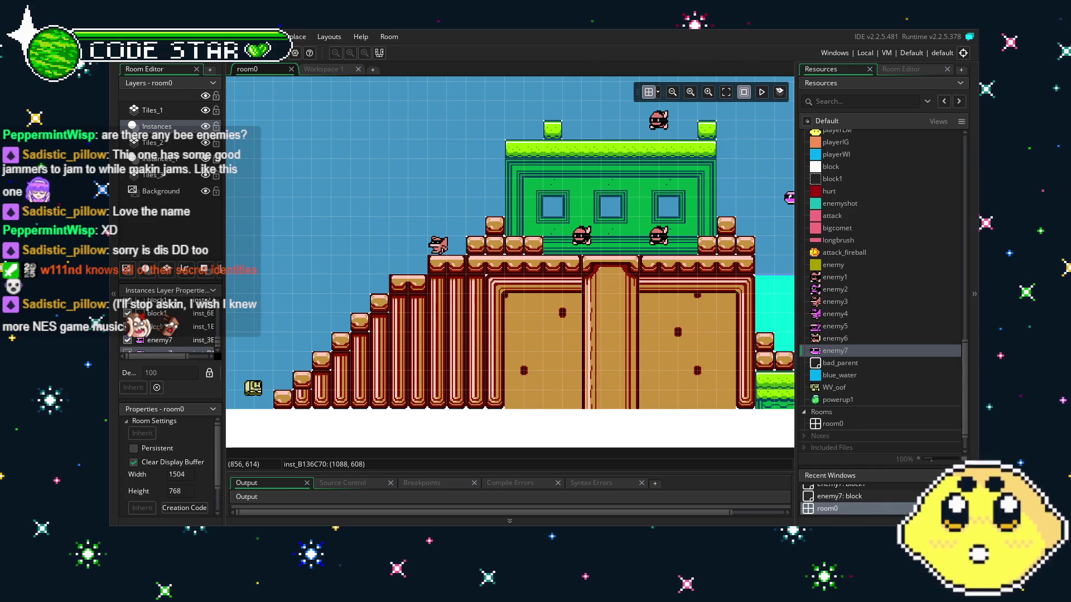
{"action": "left_click_drag", "start_coordinate": [554, 265], "coordinate": [463, 265]}
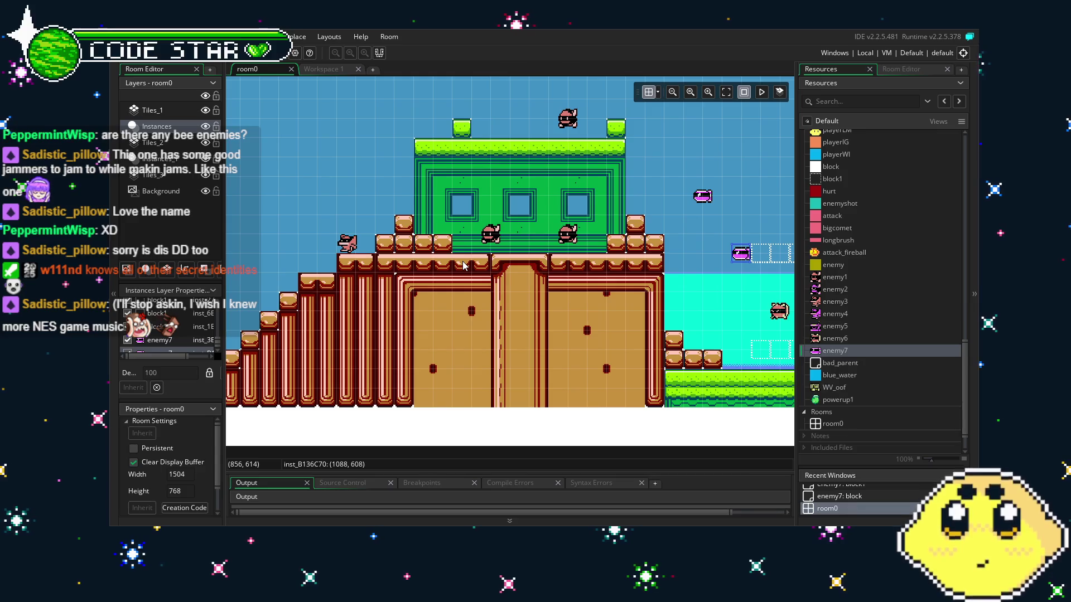
{"action": "left_click_drag", "start_coordinate": [565, 286], "coordinate": [491, 286]}
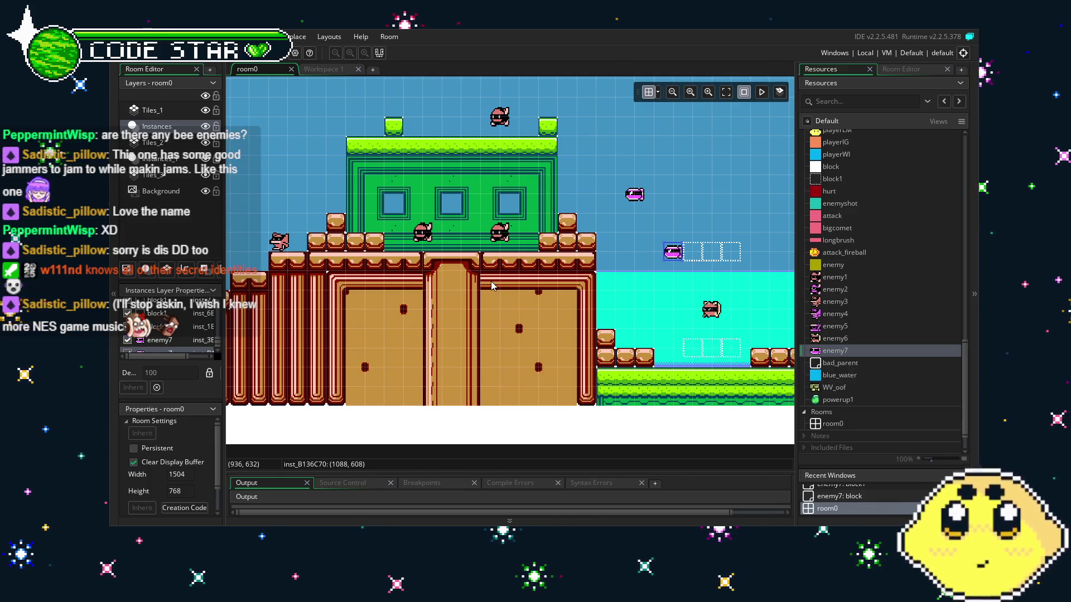
{"action": "mouse_move", "coordinate": [615, 320]}
{"action": "left_mouse_down"}
{"action": "mouse_move", "coordinate": [446, 356]}
{"action": "mouse_move", "coordinate": [390, 314]}
{"action": "mouse_move", "coordinate": [630, 326]}
{"action": "left_mouse_up"}
{"action": "left_click_drag", "start_coordinate": [328, 315], "coordinate": [584, 321]}
{"action": "mouse_move", "coordinate": [449, 327]}
{"action": "left_mouse_down"}
{"action": "mouse_move", "coordinate": [583, 321]}
{"action": "mouse_move", "coordinate": [484, 350]}
{"action": "left_mouse_up"}
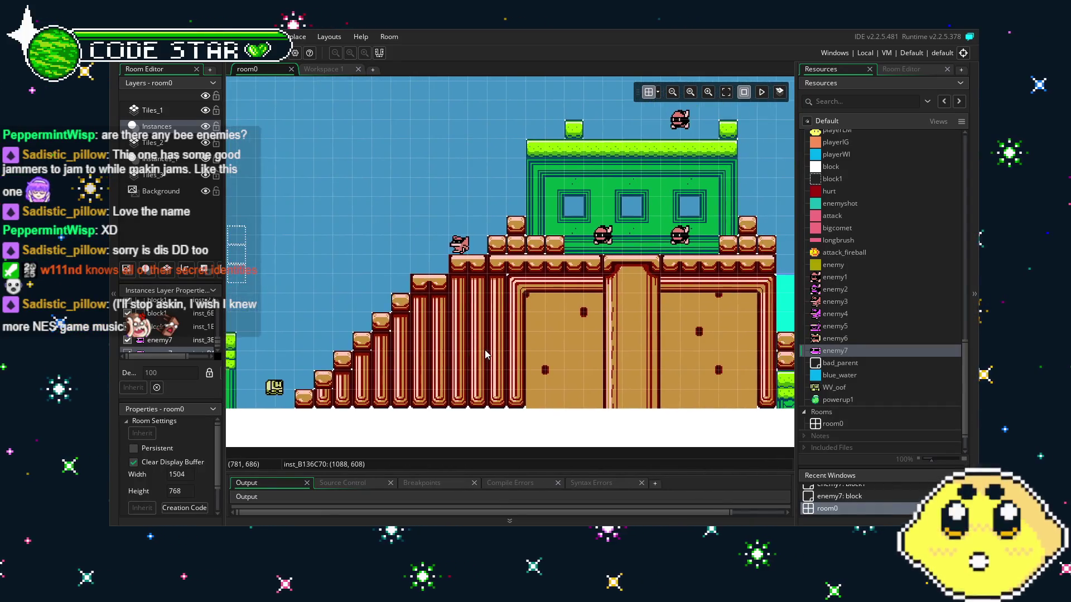
{"action": "left_click_drag", "start_coordinate": [560, 327], "coordinate": [474, 343]}
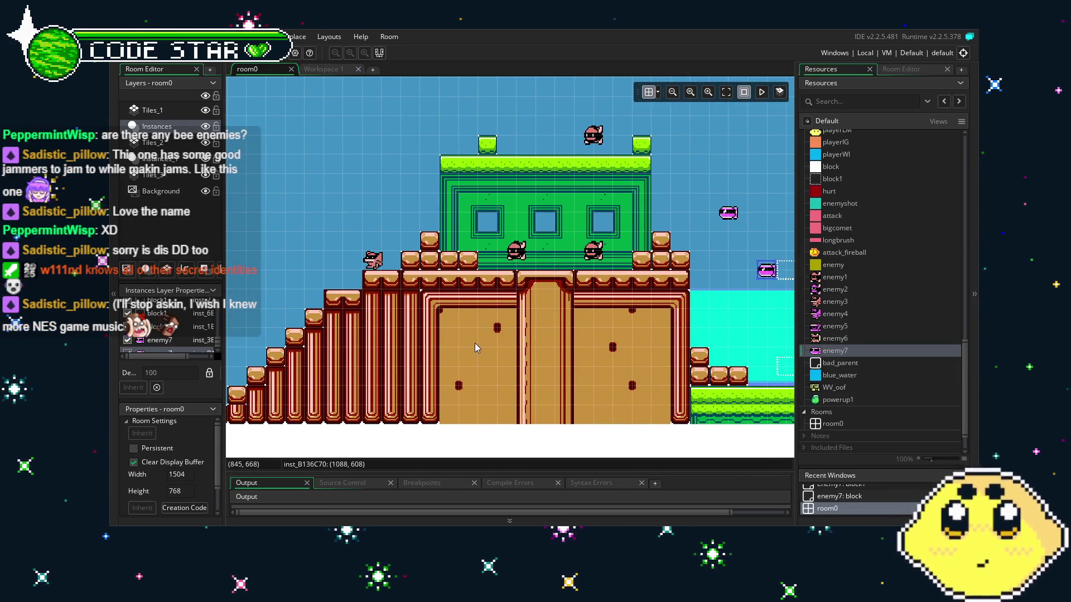
{"action": "left_click_drag", "start_coordinate": [475, 345], "coordinate": [367, 334]}
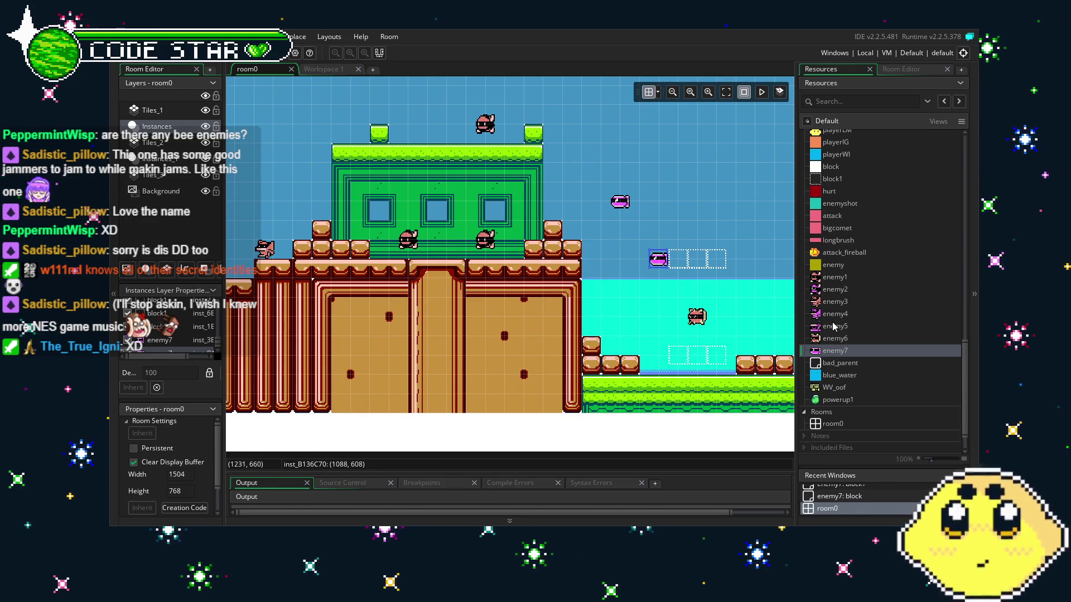
{"action": "mouse_move", "coordinate": [664, 356]}
{"action": "left_mouse_down"}
{"action": "mouse_move", "coordinate": [613, 360]}
{"action": "mouse_move", "coordinate": [651, 360]}
{"action": "left_mouse_up"}
Step: Save and test-run the game, walking the player right toward the water area, then quit
{"action": "key", "text": "ctrl+s"}
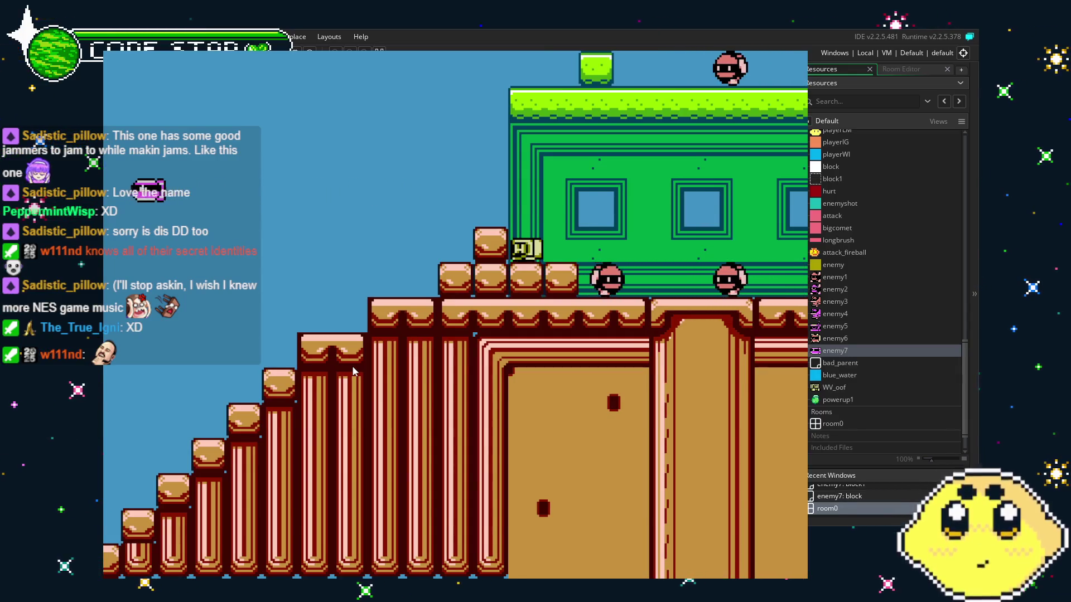
{"action": "key", "text": "Right"}
{"action": "key", "text": "Right"}
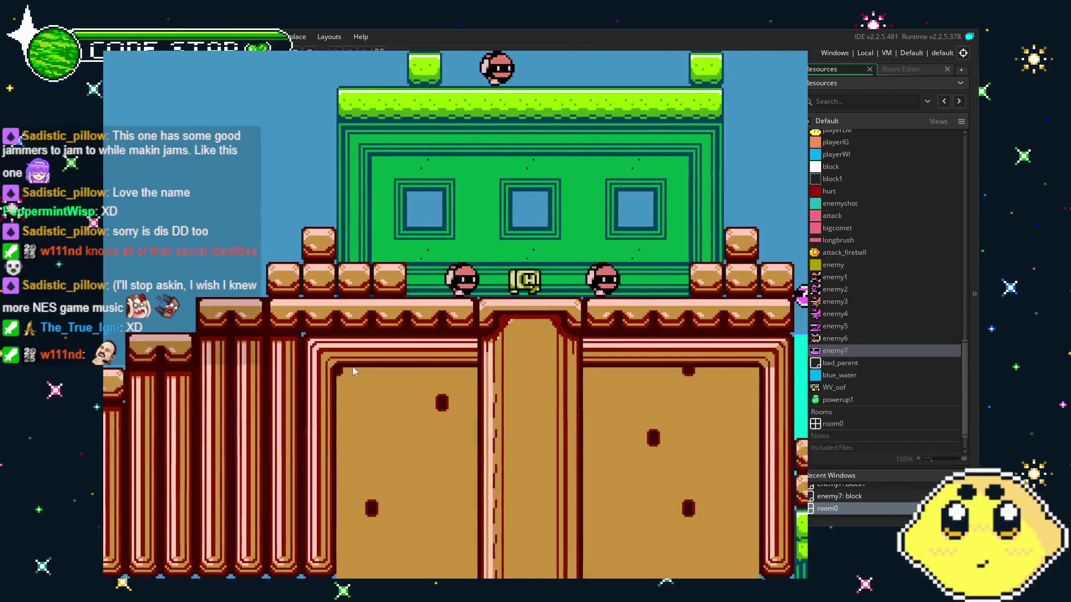
{"action": "key", "text": "Right"}
{"action": "key", "text": "Right"}
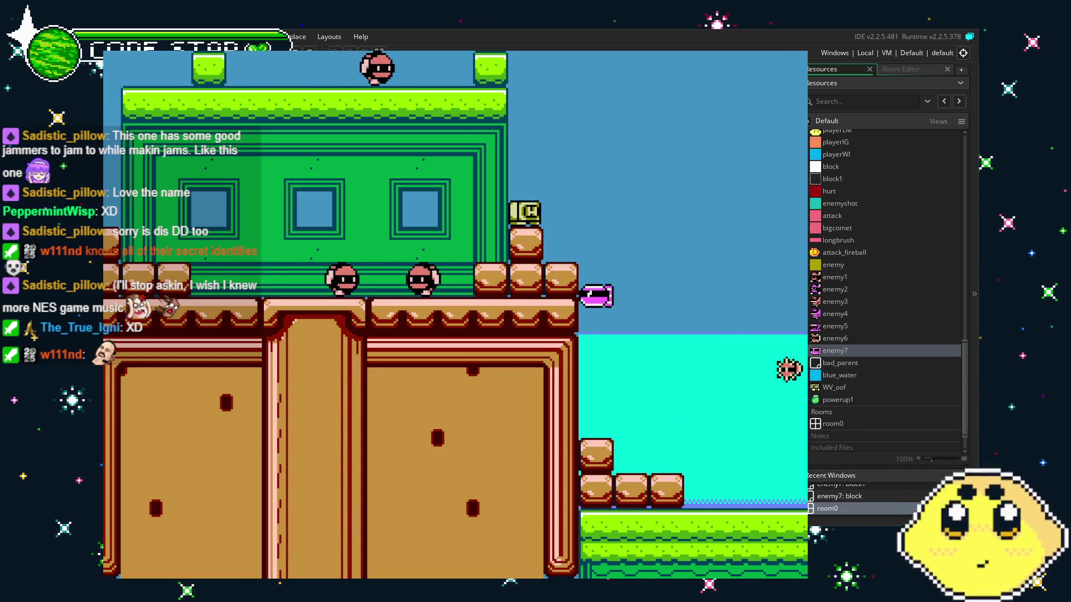
{"action": "key", "text": "Escape"}
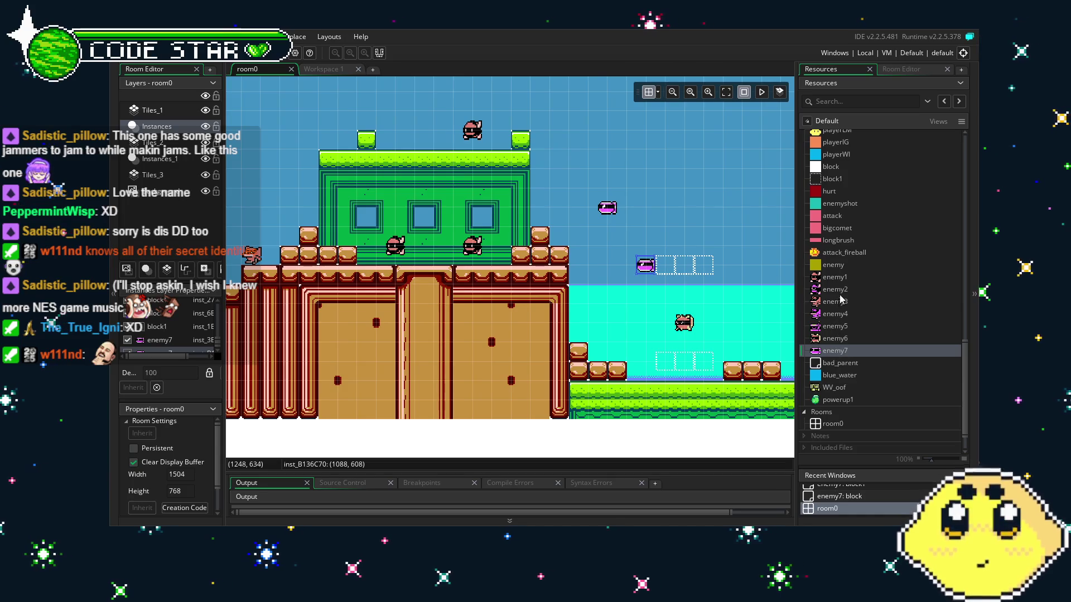
Step: In enemy7's Step code, delete the bad_parent turnaround lines and the facing=0 block's closing brace
{"action": "double_click", "coordinate": [835, 350]}
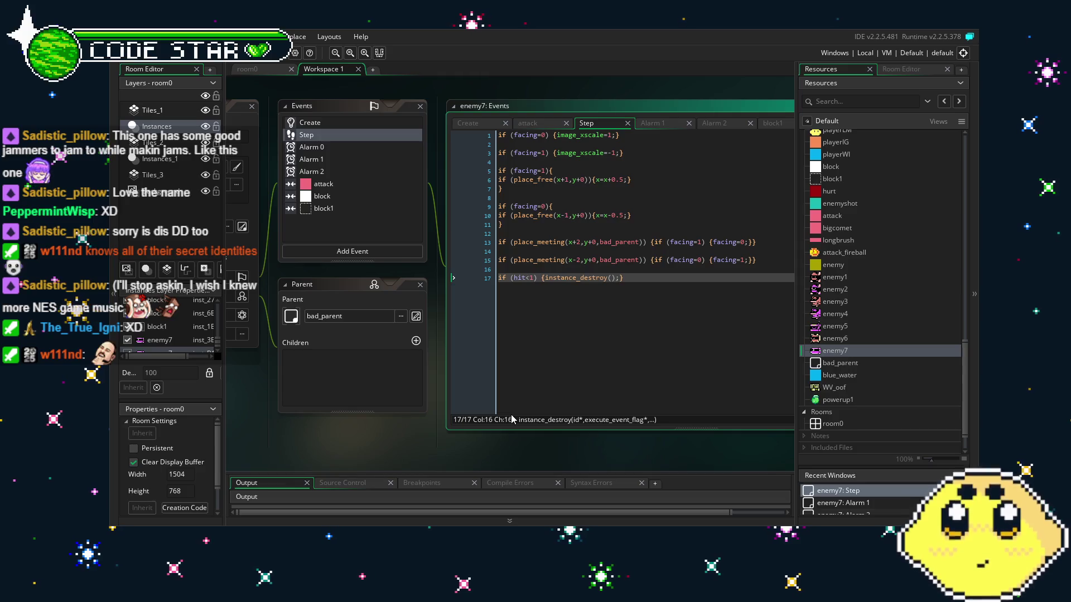
{"action": "mouse_move", "coordinate": [768, 257]}
{"action": "left_mouse_down"}
{"action": "mouse_move", "coordinate": [450, 258]}
{"action": "mouse_move", "coordinate": [437, 239]}
{"action": "left_mouse_up"}
{"action": "key", "text": "BackSpace"}
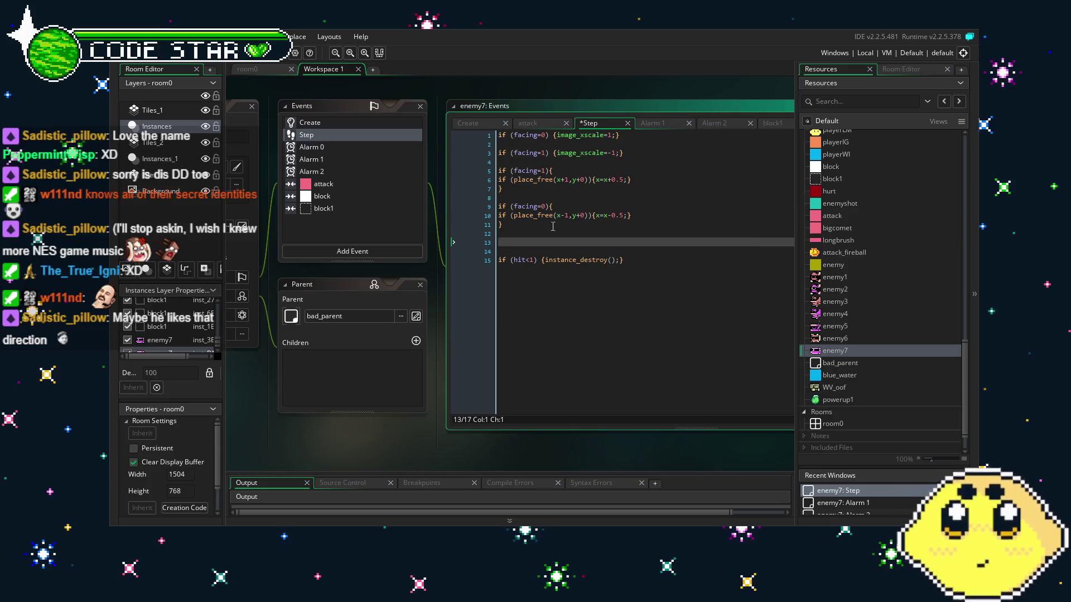
{"action": "key", "text": "BackSpace"}
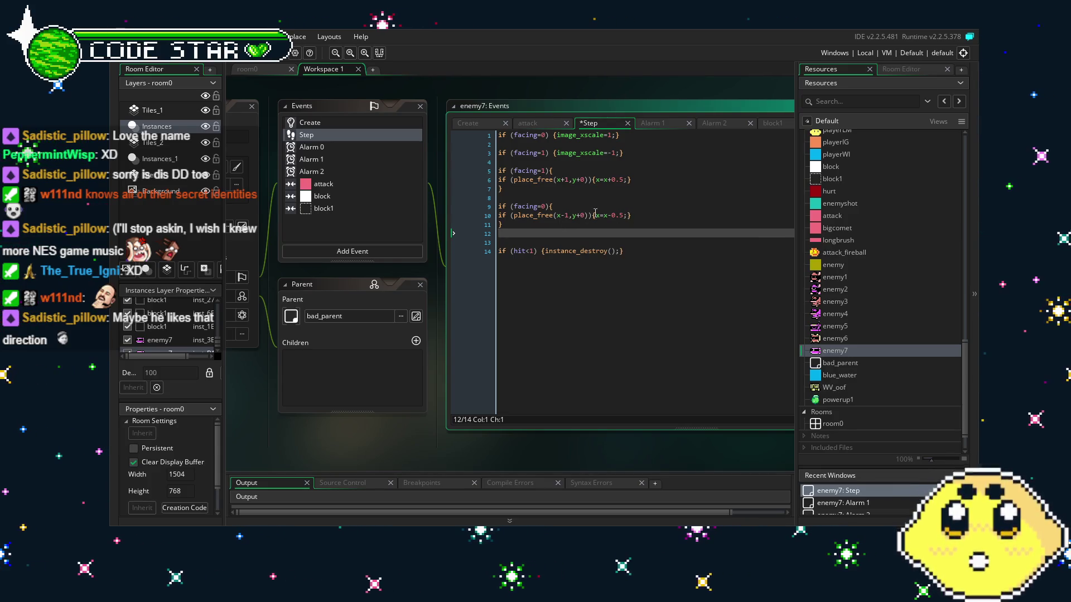
{"action": "left_click", "coordinate": [564, 227]}
{"action": "key", "text": "BackSpace"}
{"action": "key", "text": "BackSpace"}
Step: Remove the image_xscale flip lines, the facing=1 movement block and the if (facing=0){ line
{"action": "key", "text": "BackSpace"}
{"action": "left_click_drag", "start_coordinate": [623, 153], "coordinate": [420, 112]}
{"action": "key", "text": "BackSpace"}
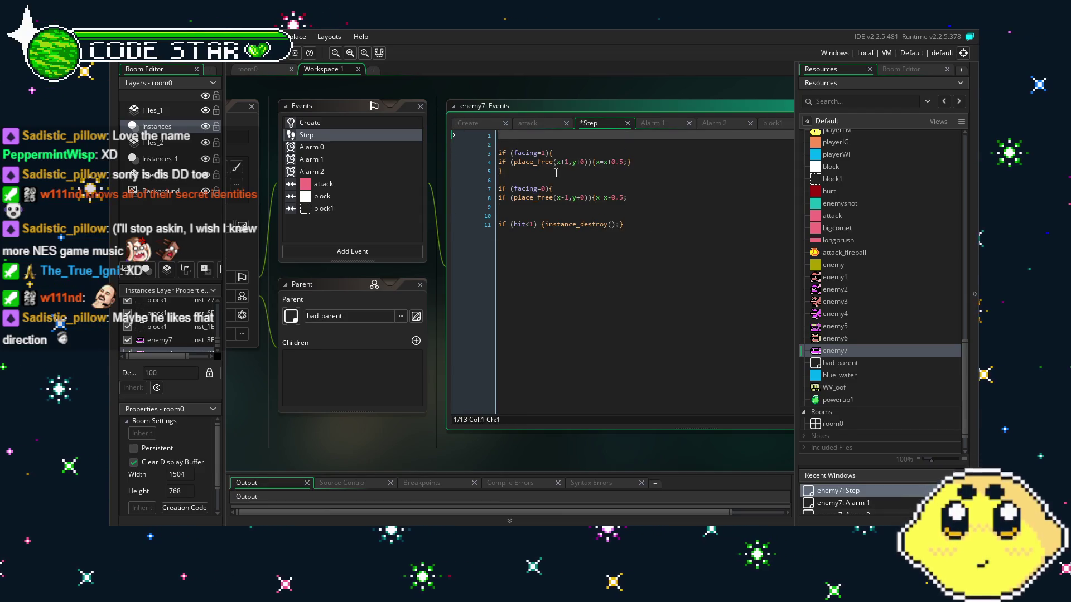
{"action": "key", "text": "BackSpace"}
{"action": "left_click_drag", "start_coordinate": [498, 153], "coordinate": [565, 156]}
{"action": "key", "text": "BackSpace"}
Step: Strip the place_free condition, the unmatched brace and blank lines, leaving x=x-0.5; and the hit check
{"action": "left_click_drag", "start_coordinate": [499, 162], "coordinate": [594, 162]}
{"action": "key", "text": "BackSpace"}
{"action": "left_click", "coordinate": [634, 185]}
{"action": "key", "text": "BackSpace"}
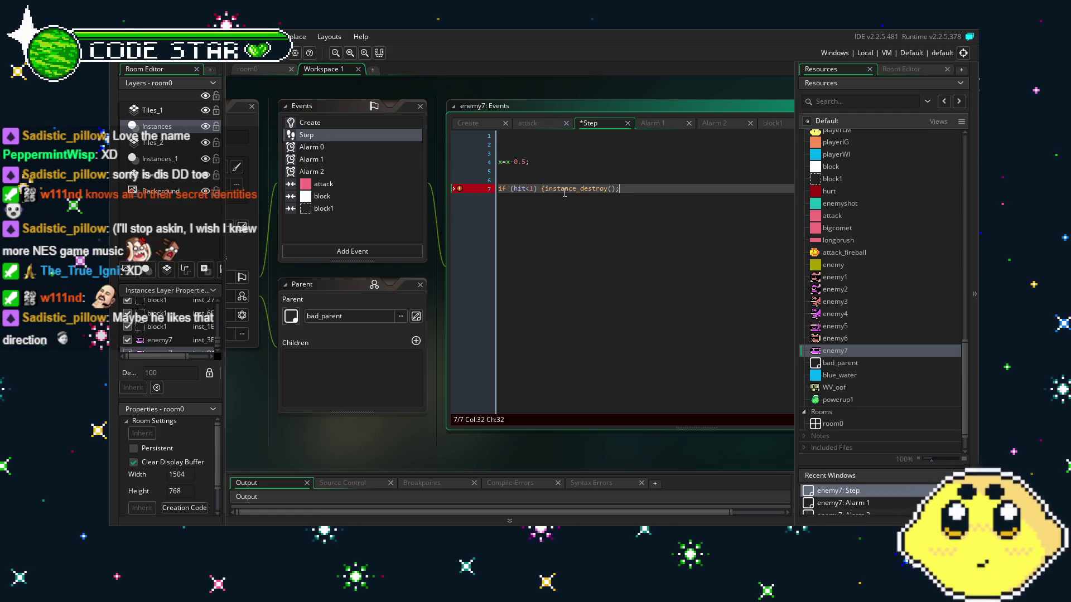
{"action": "left_click", "coordinate": [542, 162]}
{"action": "left_click", "coordinate": [500, 161]}
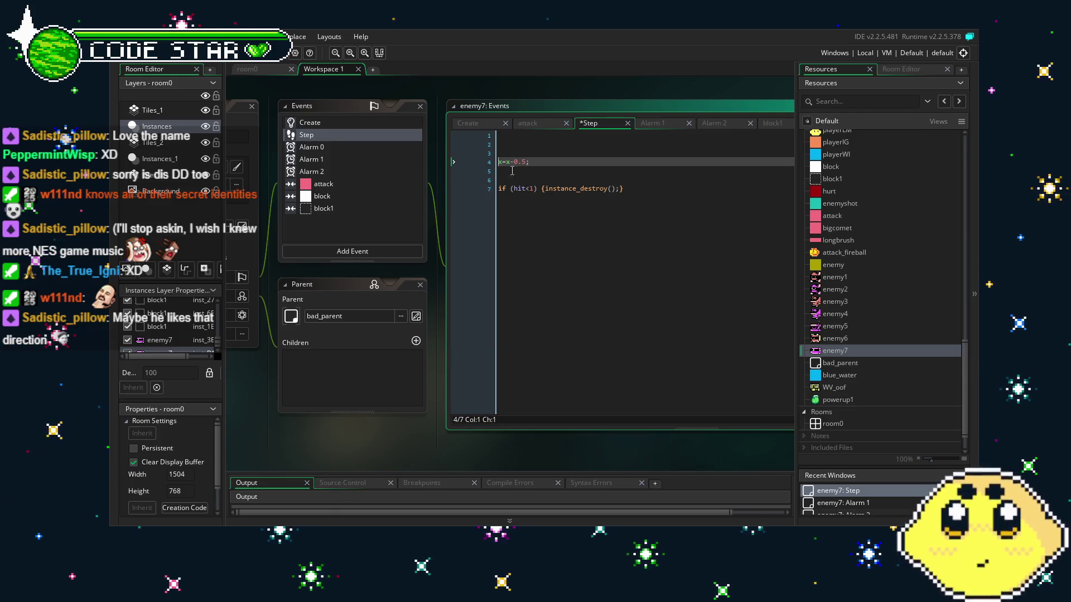